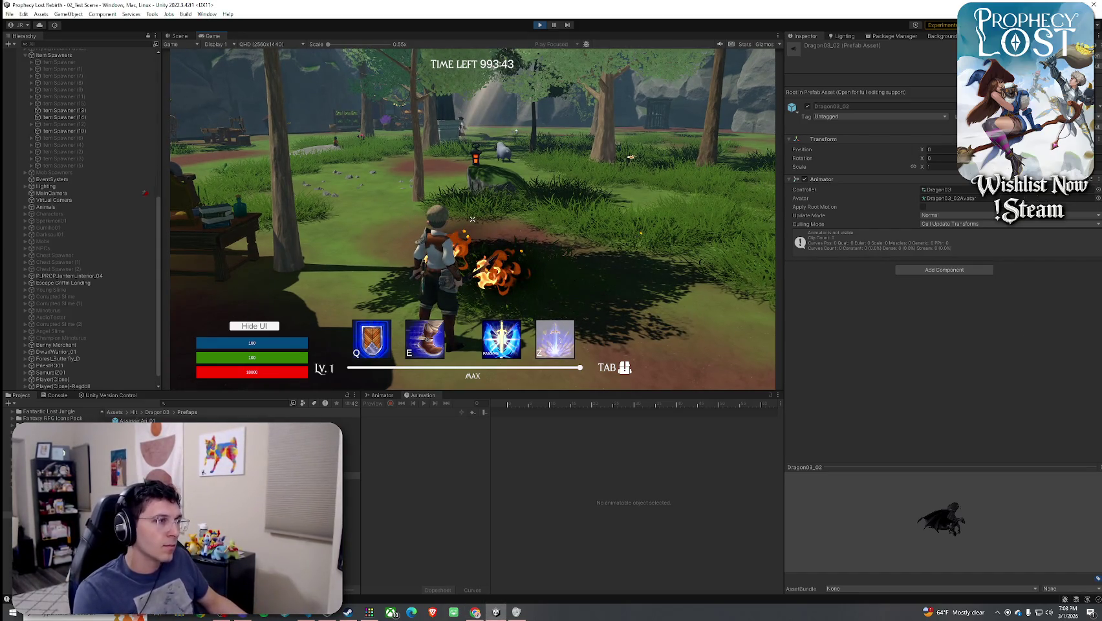
Open and close the inventory, then fire the Q, E and Z abilities while running
key(Tab)
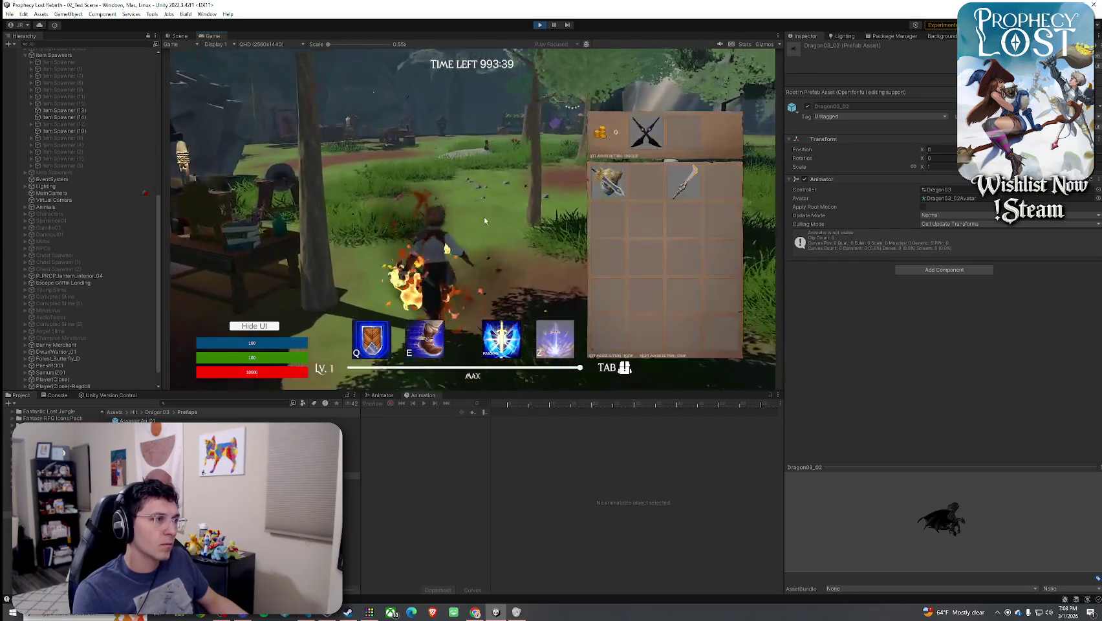
key(Tab)
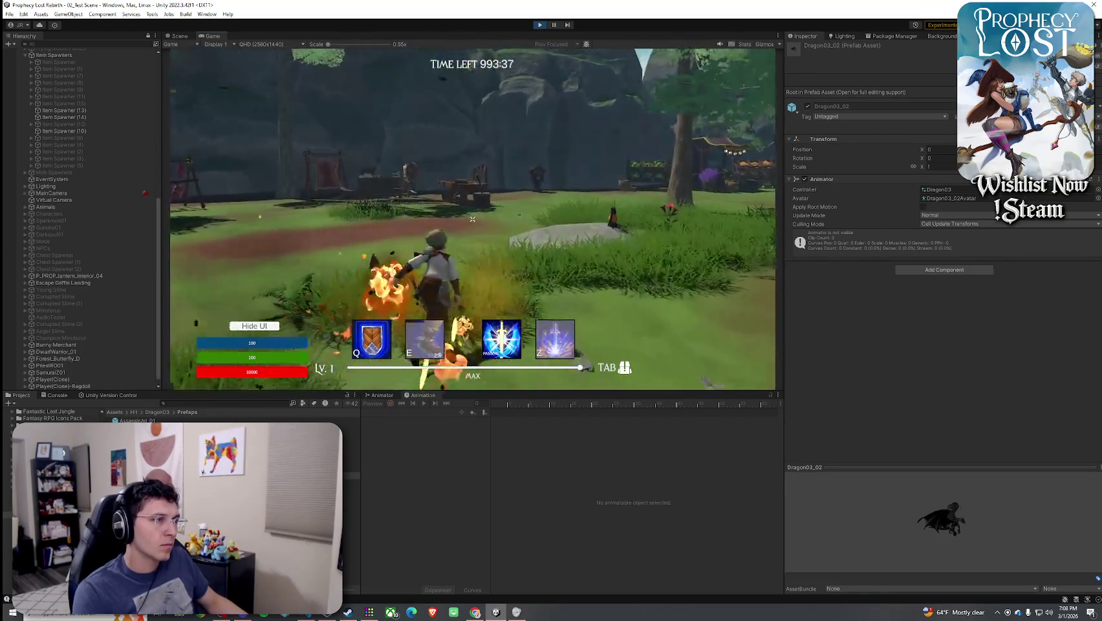
key(e)
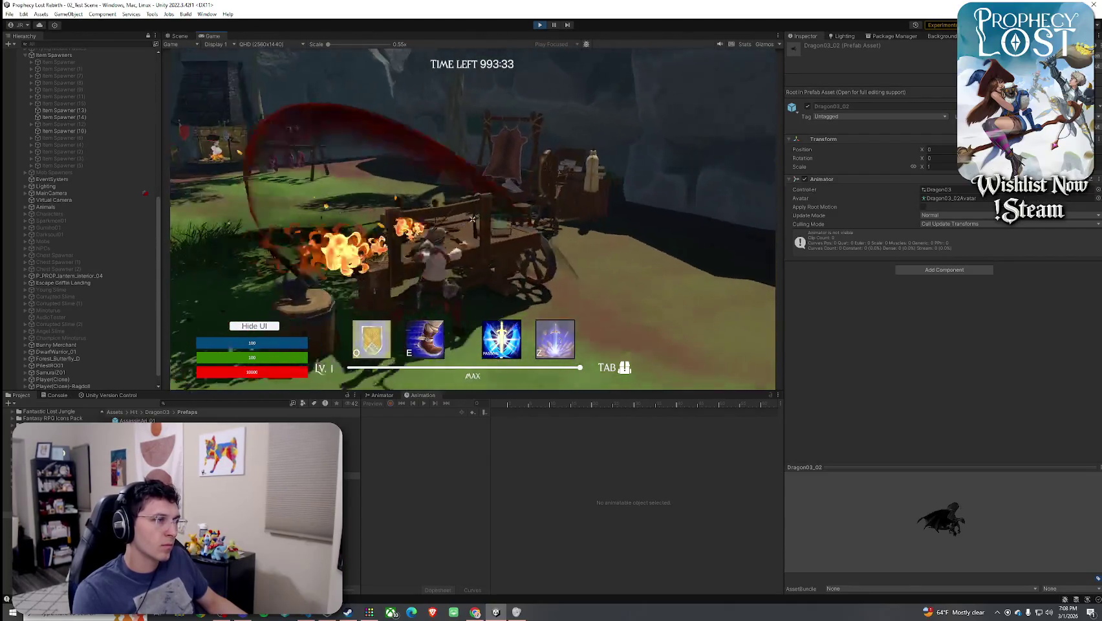
key(q)
key(e)
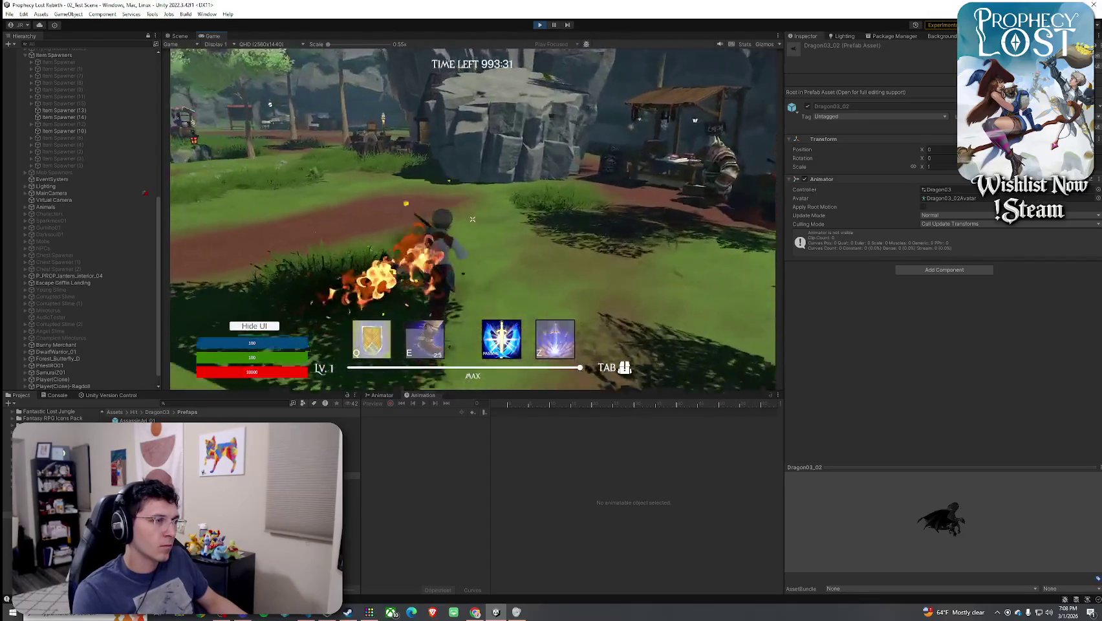
key(z)
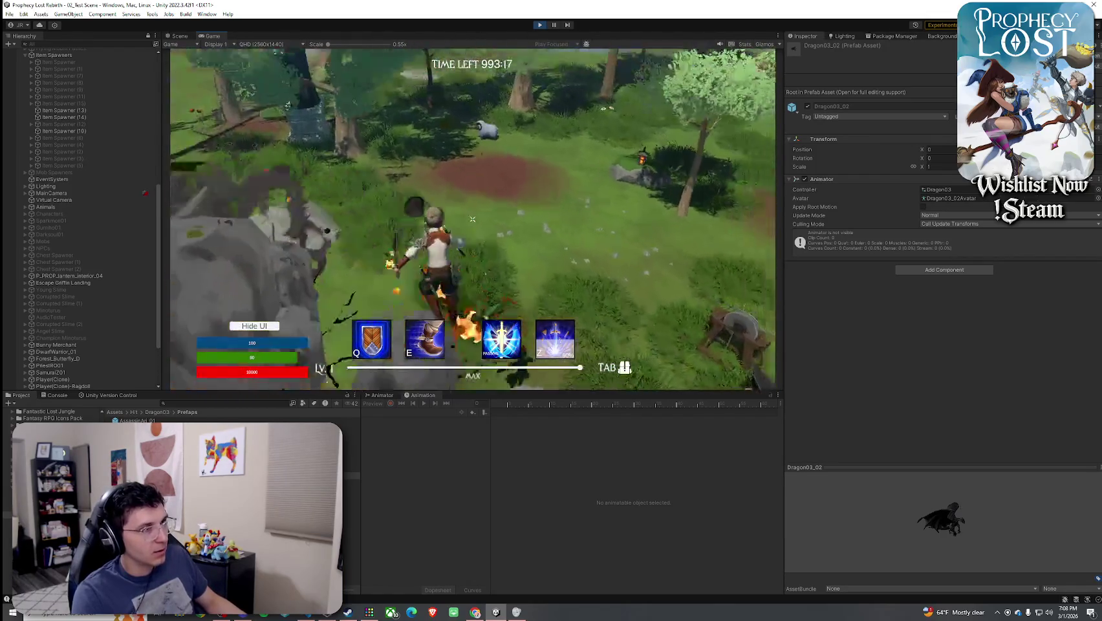
Equip the golden blade from the inventory, swing it, then bring up the Windows Start menu
key(Tab)
key(Tab)
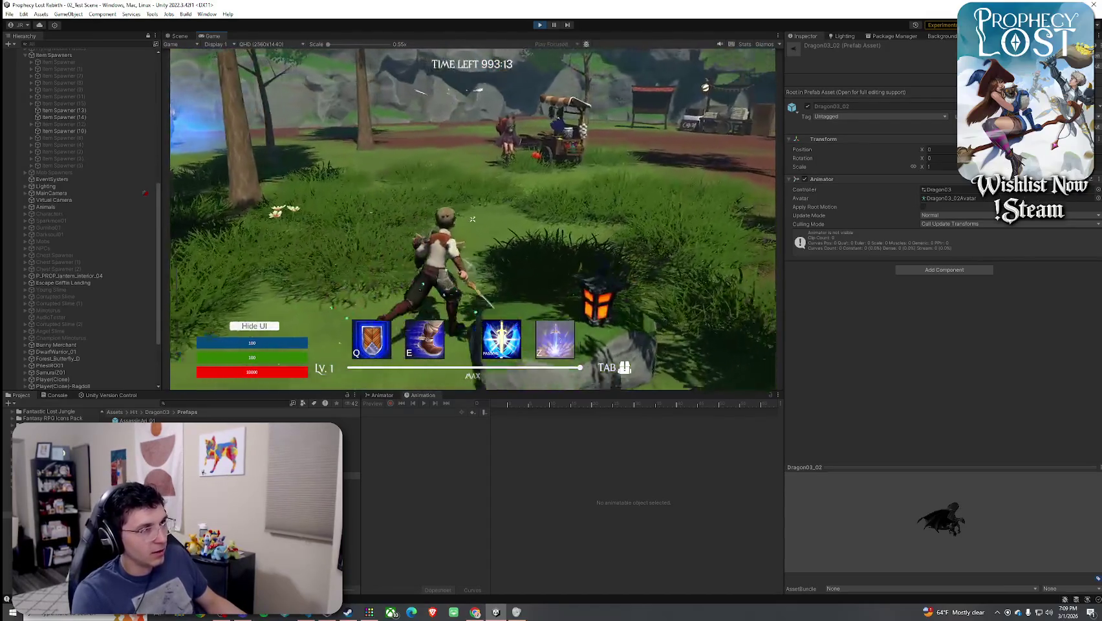
key(Tab)
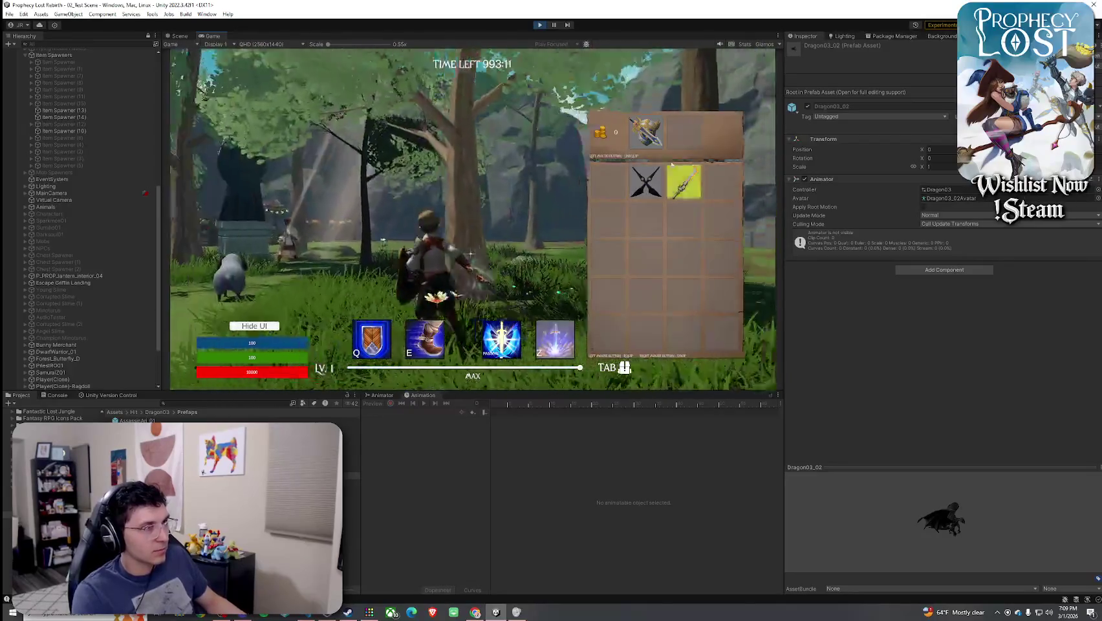
key(Tab)
key(Tab)
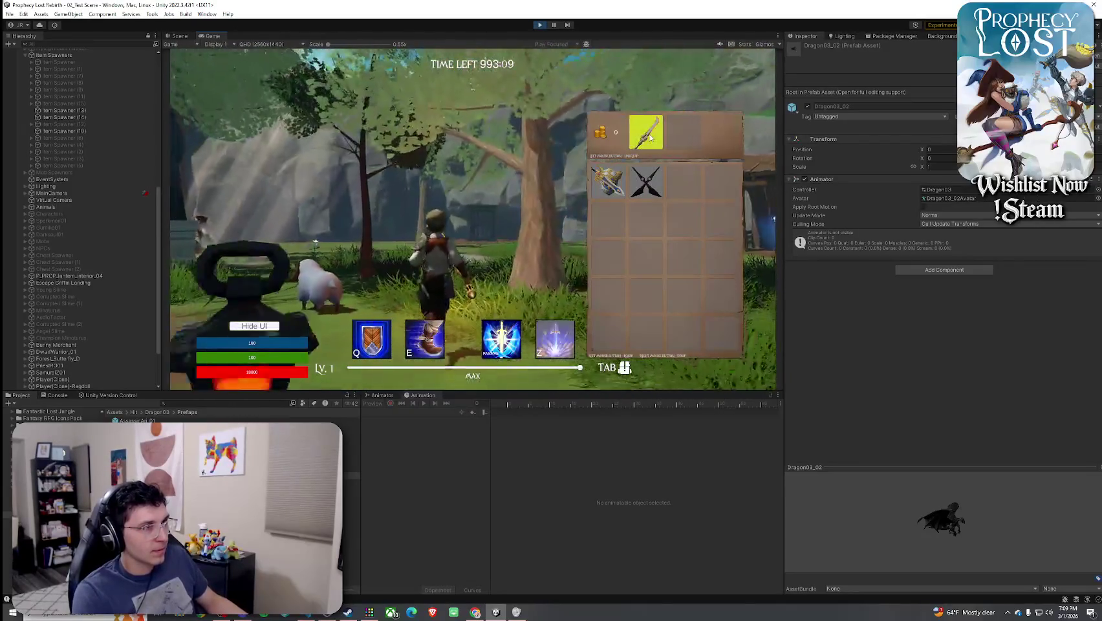
click(680, 189)
key(Tab)
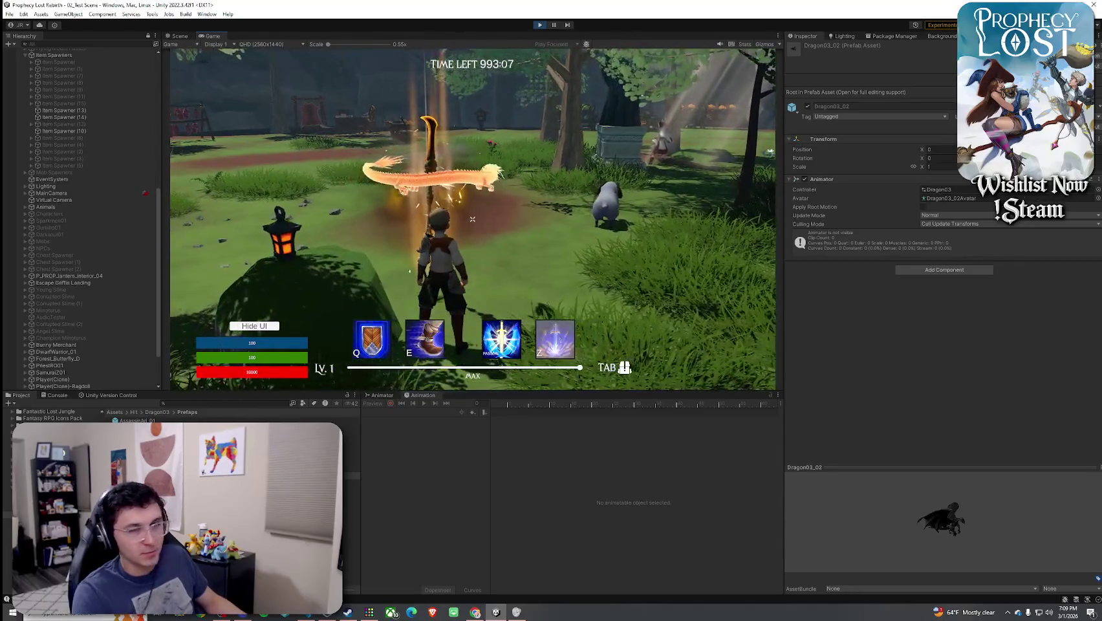
key(super)
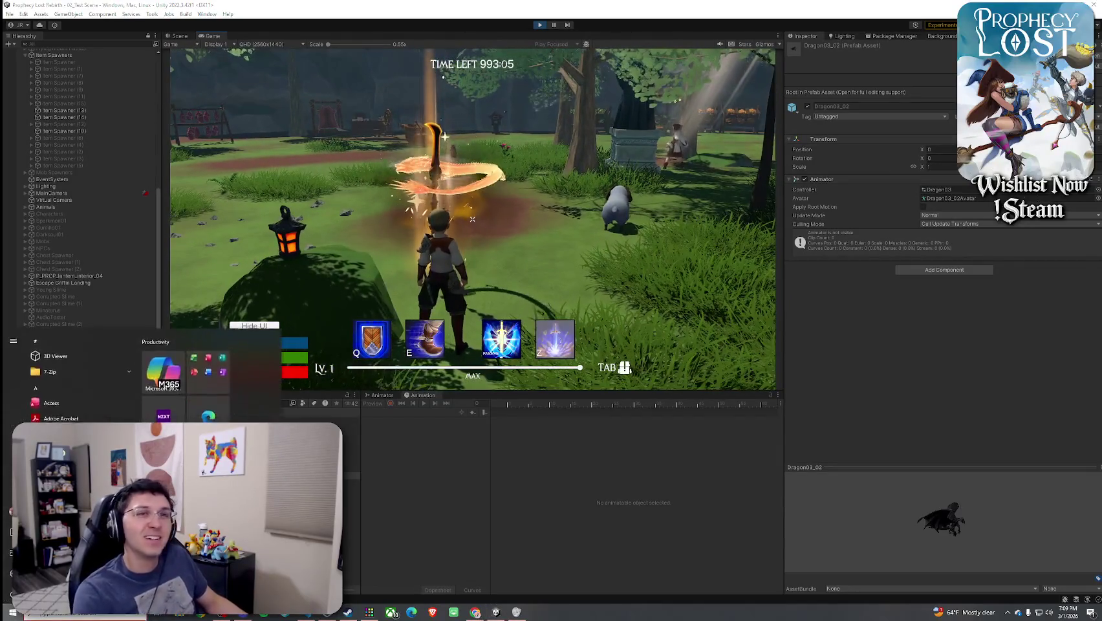
Dismiss the Windows Start menu to get back to the running game
key(super)
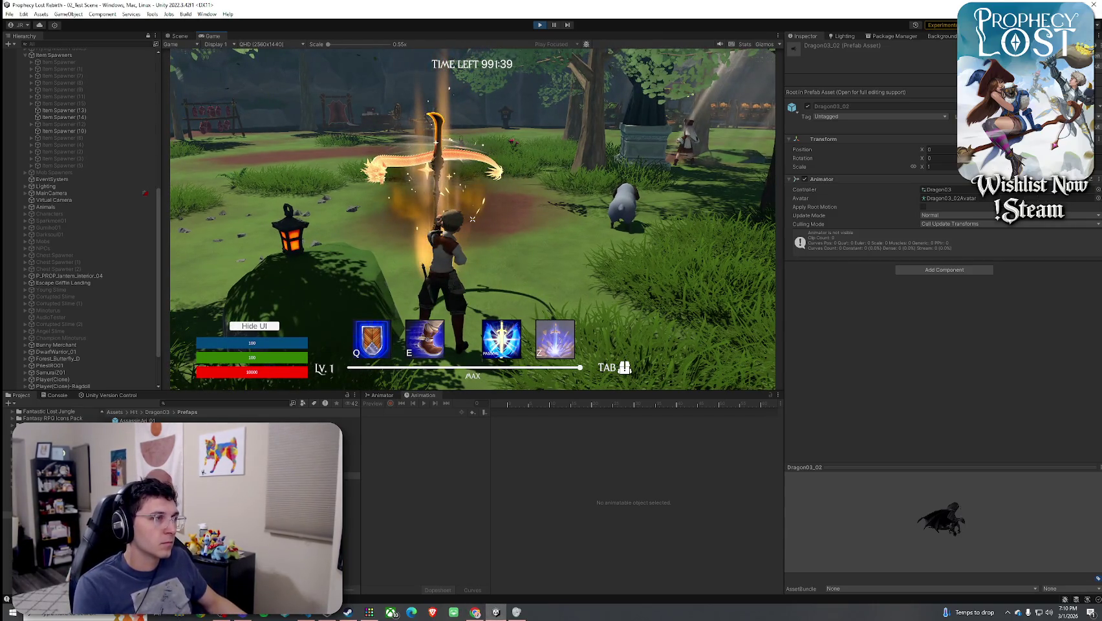
Drop the crossed daggers from the equipped slot into the world and close the inventory
key(Tab)
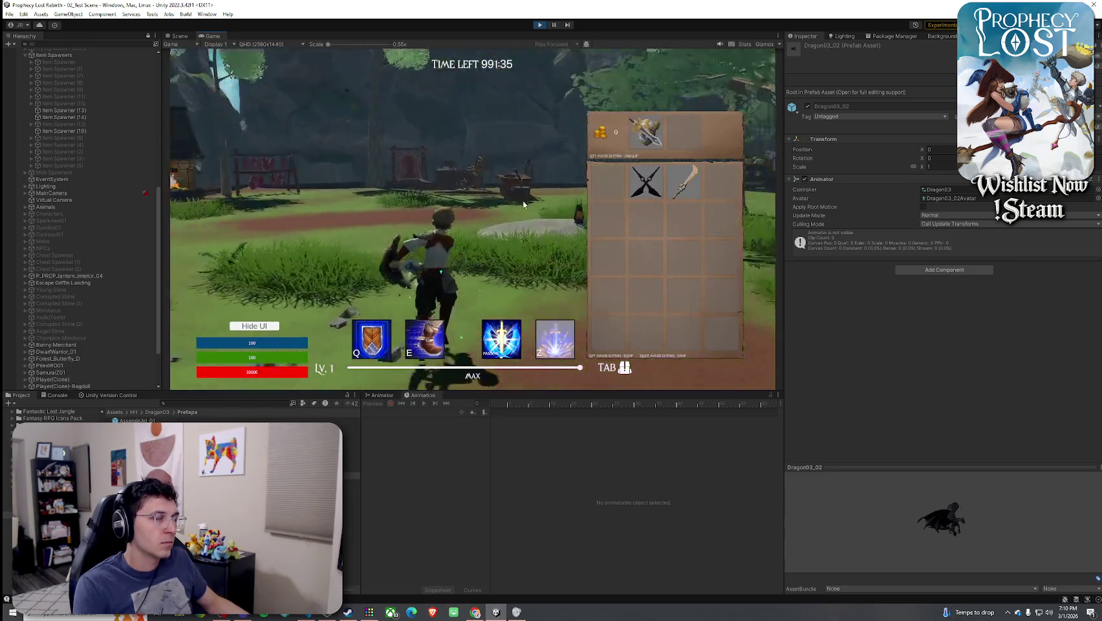
key(Tab)
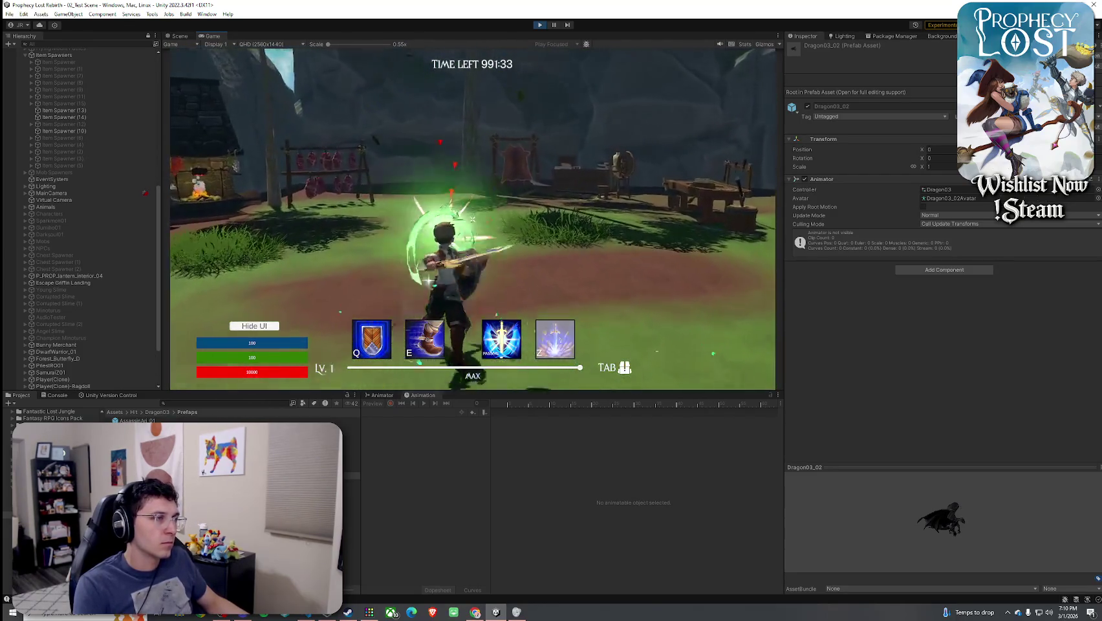
key(Tab)
key(Tab)
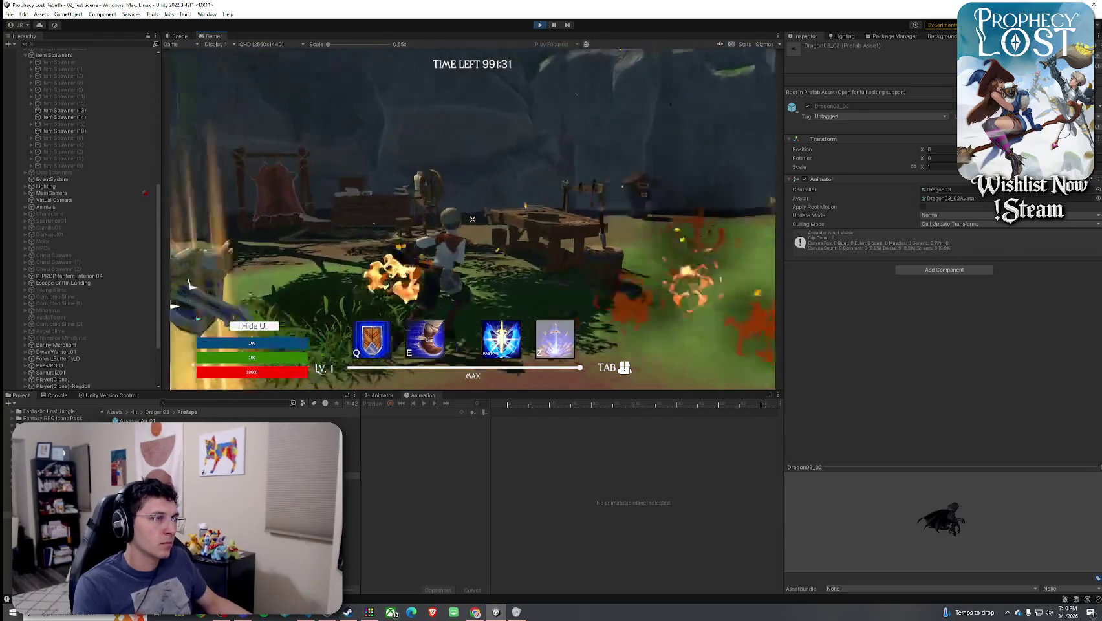
key(Tab)
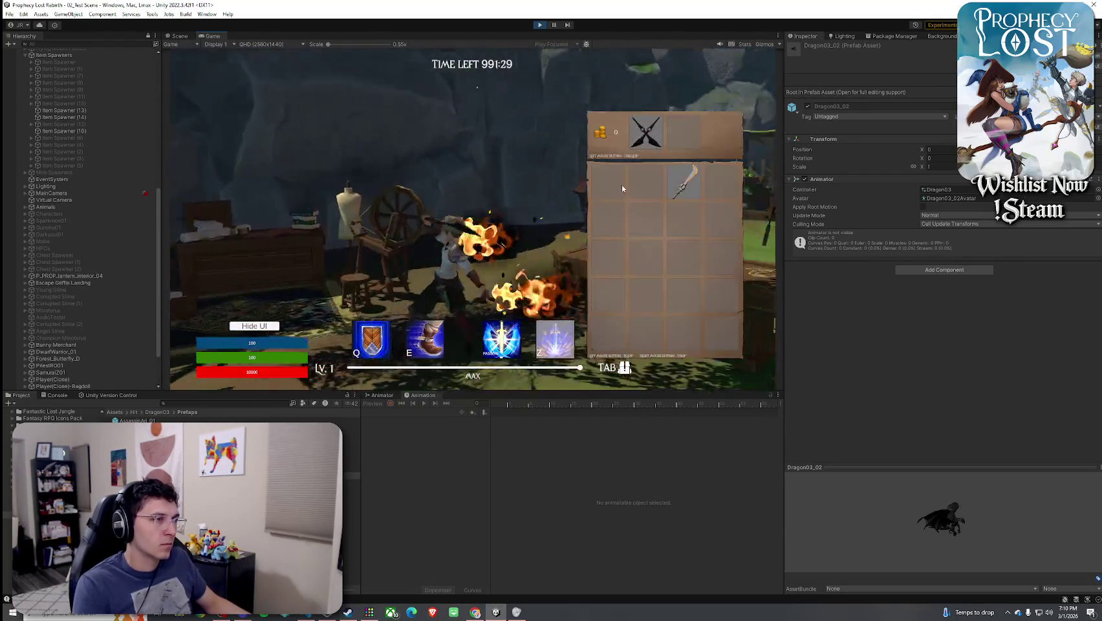
click(645, 132)
right_click(644, 183)
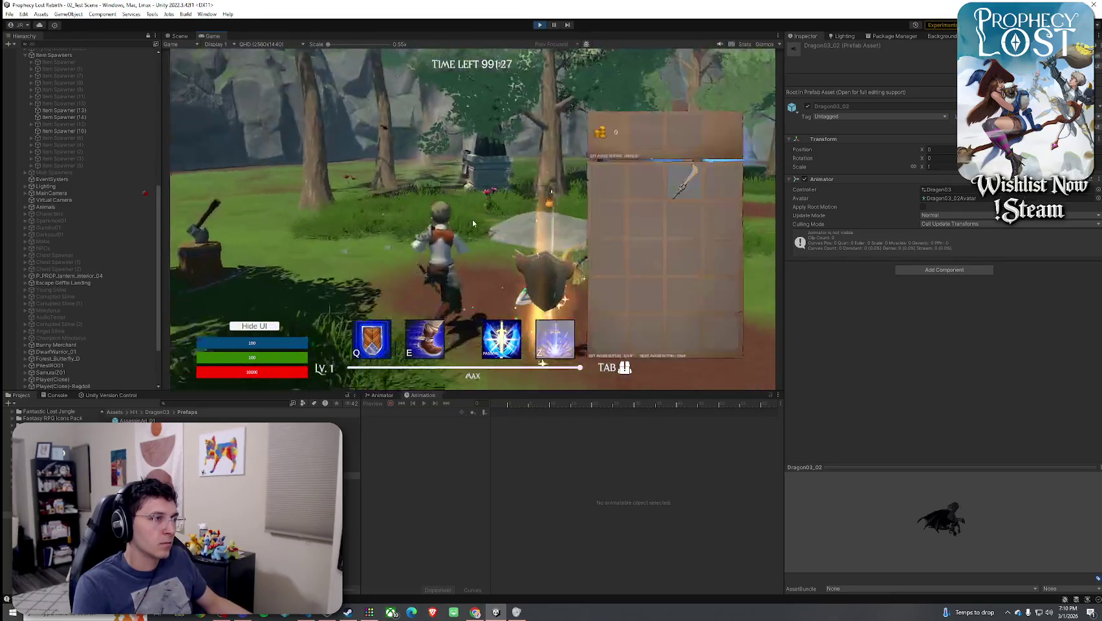
key(Tab)
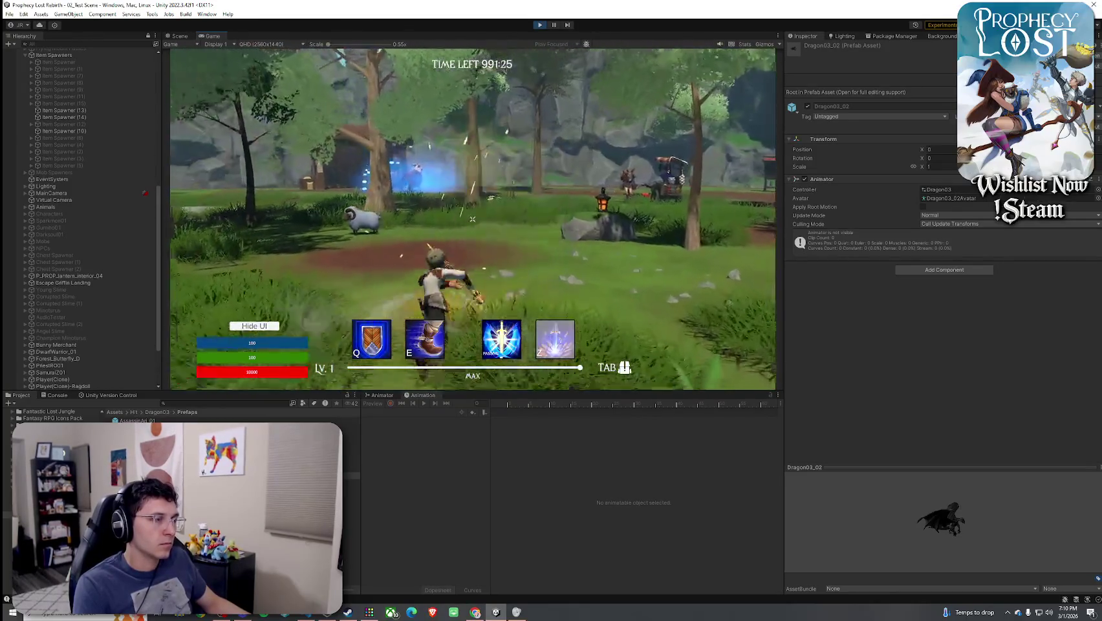
Attack a couple of times with the current weapon, then bring up the Start menu
click(472, 219)
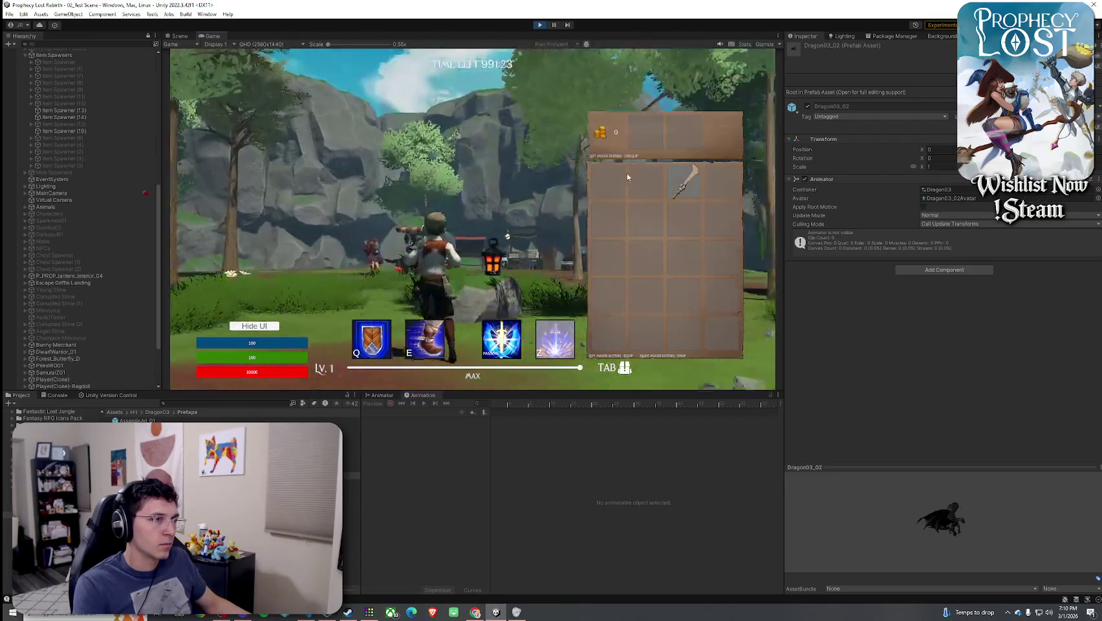
click(627, 175)
key(Tab)
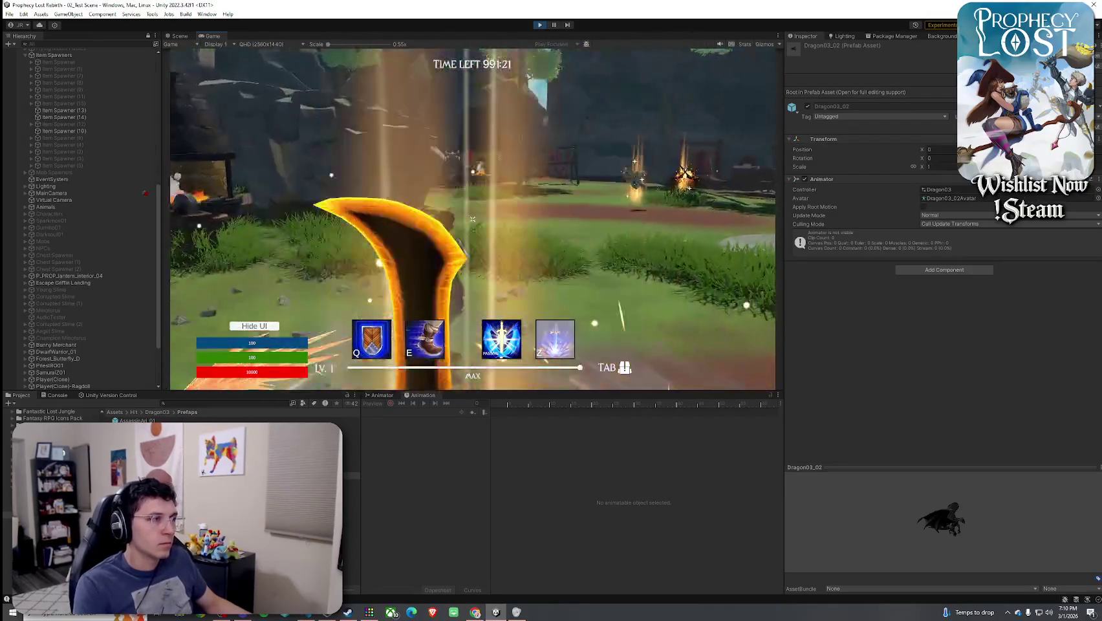
key(super)
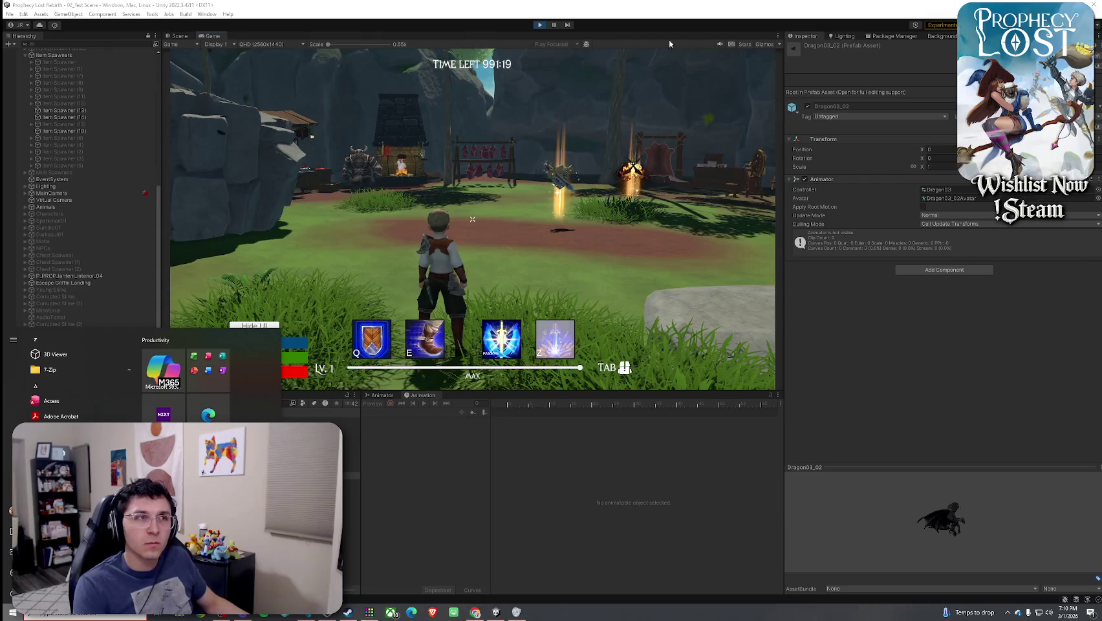
Close the Start menu and put focus back on the running village game
key(super)
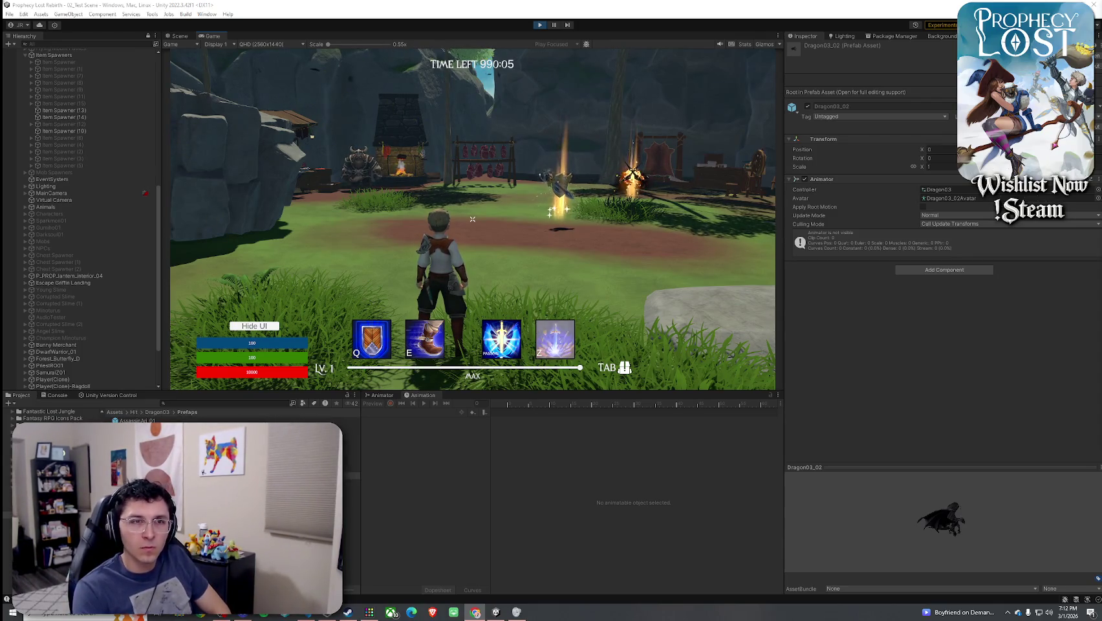
click(645, 214)
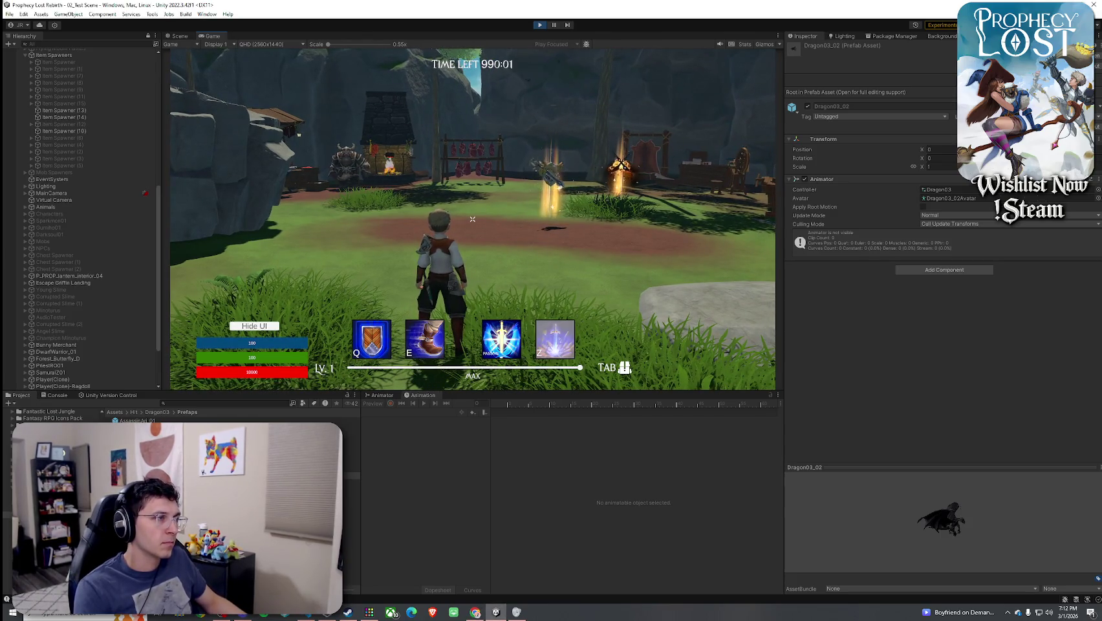
Toggle the inventory panel open and shut once more in the running game
key(Tab)
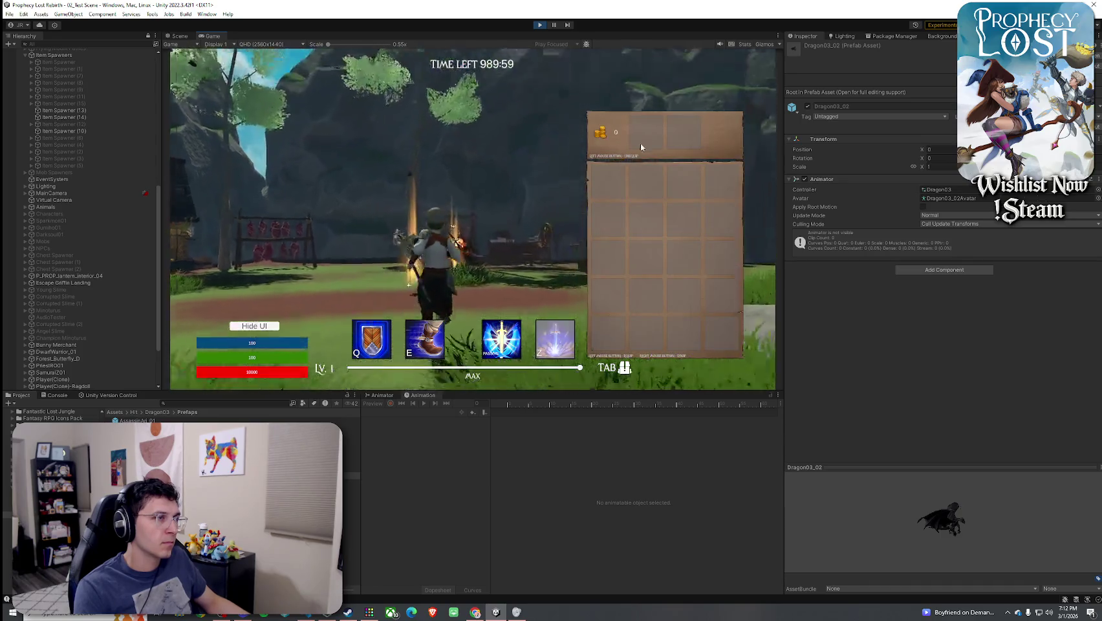
key(Tab)
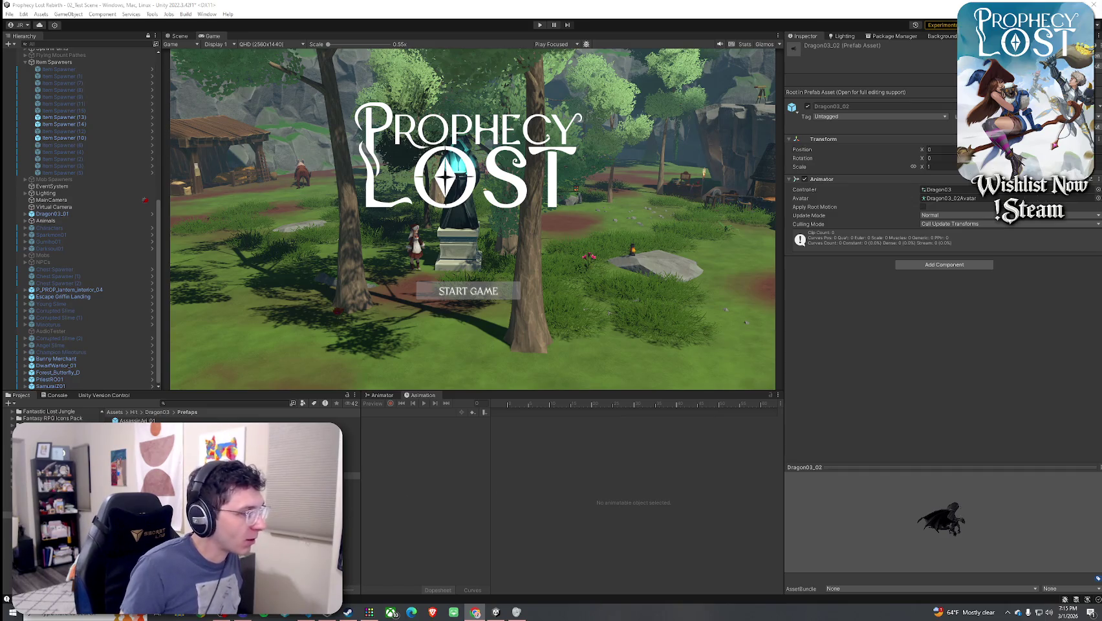
Inspect the CgoblinSpear, AssassinAri_04 and SpiderBo01 prefabs, then return to the Assets root
click(142, 455)
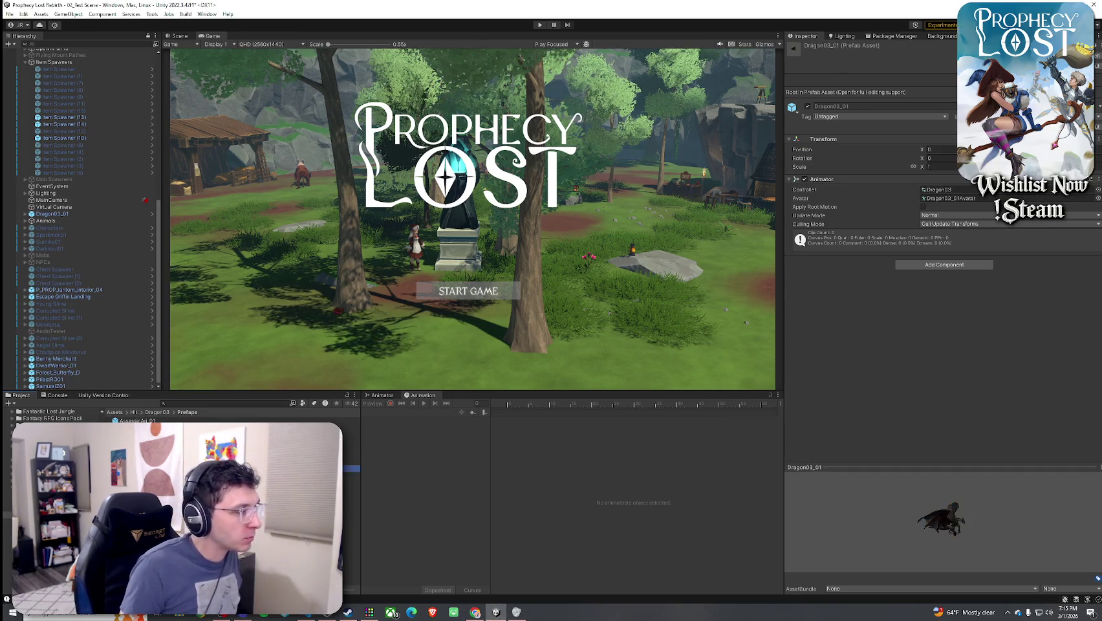
click(143, 440)
click(143, 531)
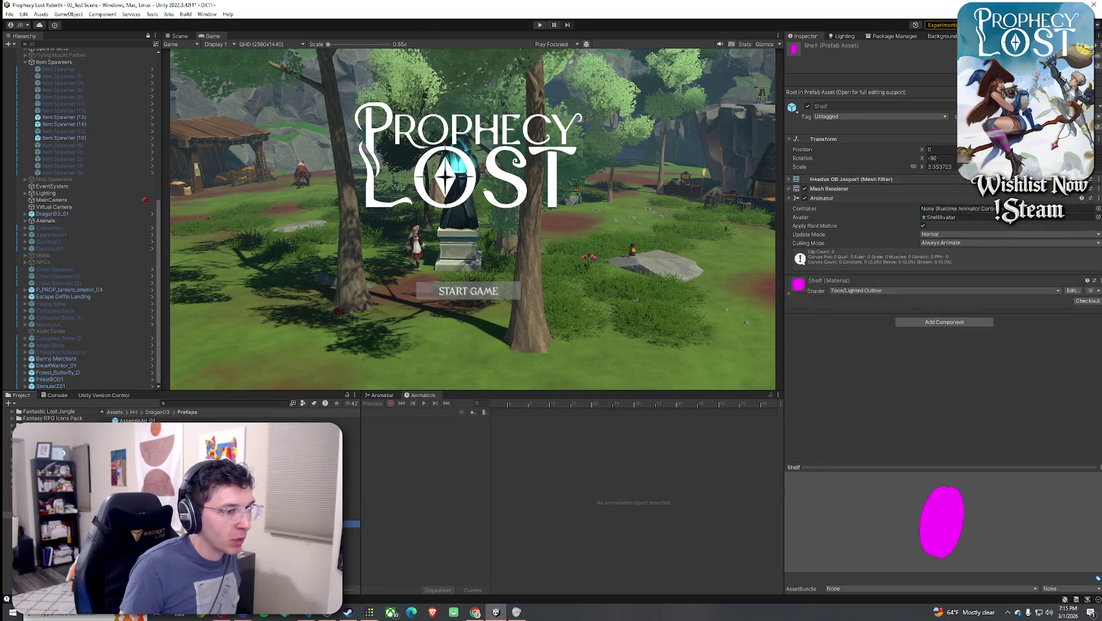
click(115, 413)
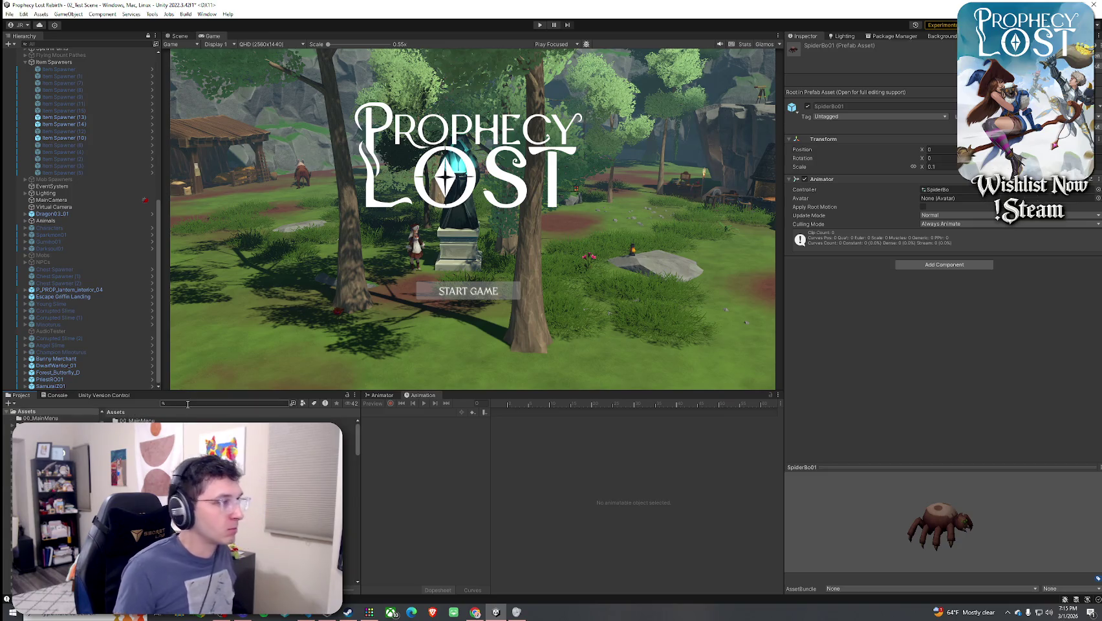
Show the Scene view and select the woodworking station
click(181, 35)
mouse_move(471, 286)
mouse_down()
mouse_move(684, 304)
mouse_move(608, 278)
mouse_up()
click(608, 278)
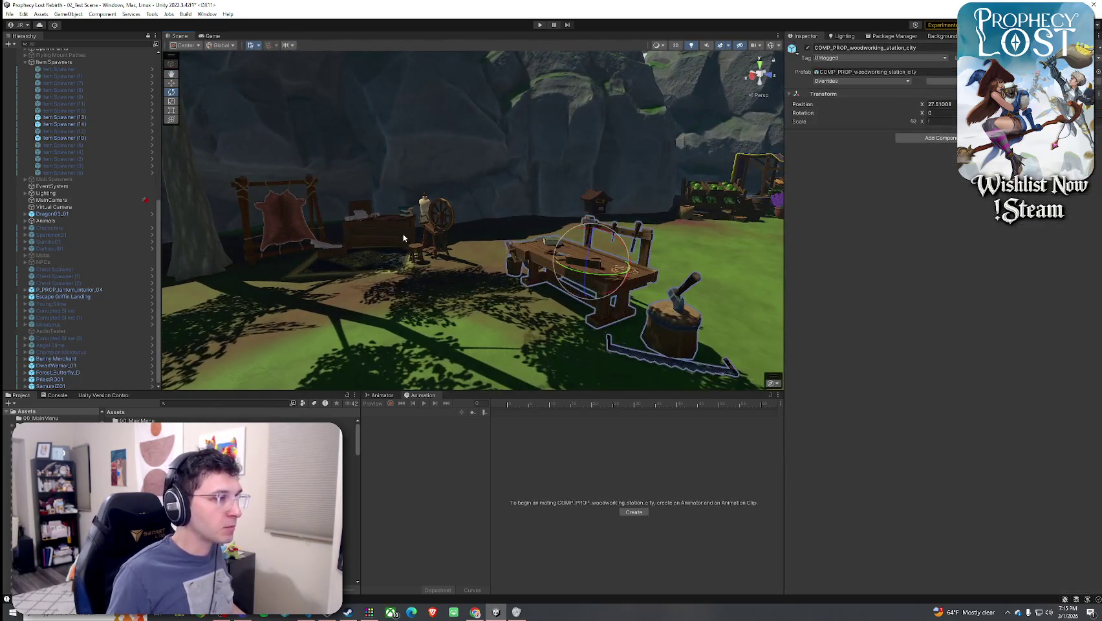
Deactivate tailoring_station_city and woodworking_station_city with Alt+Shift+A
key(e)
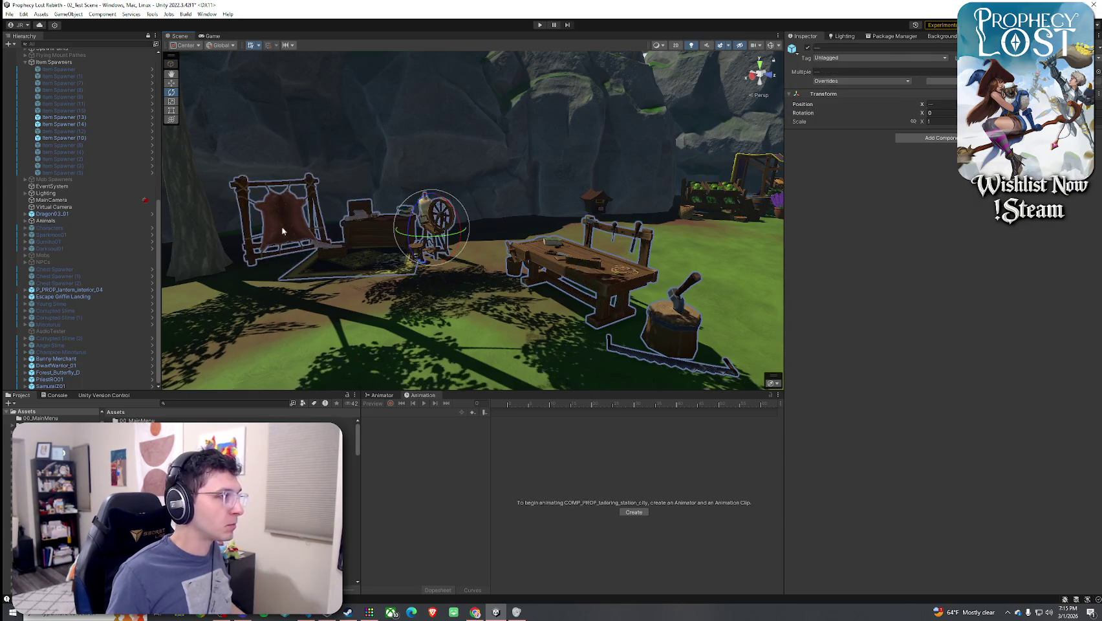
scroll(267, 214, up, 2)
scroll(125, 204, up, 10)
ctrl+click(106, 237)
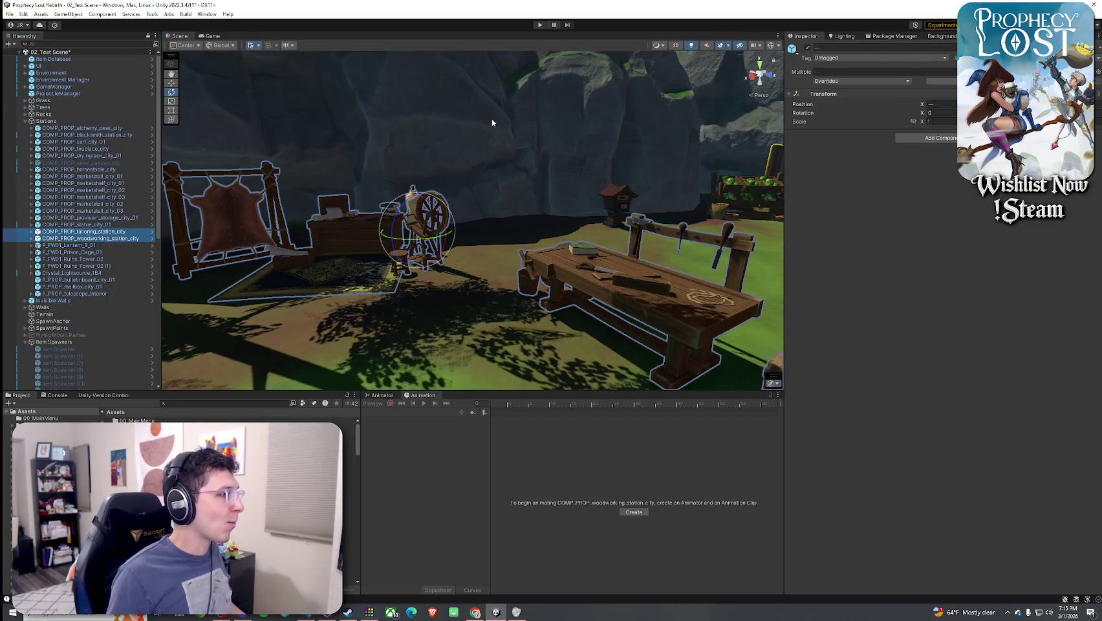
key(alt+shift+a)
Inspect the market stall, market shelf, P_FW01_Prison_Cage_01 cage and provision storage crates
mouse_move(416, 181)
mouse_down()
mouse_move(482, 141)
mouse_move(384, 150)
mouse_move(420, 168)
mouse_up()
key(e)
click(551, 173)
click(629, 188)
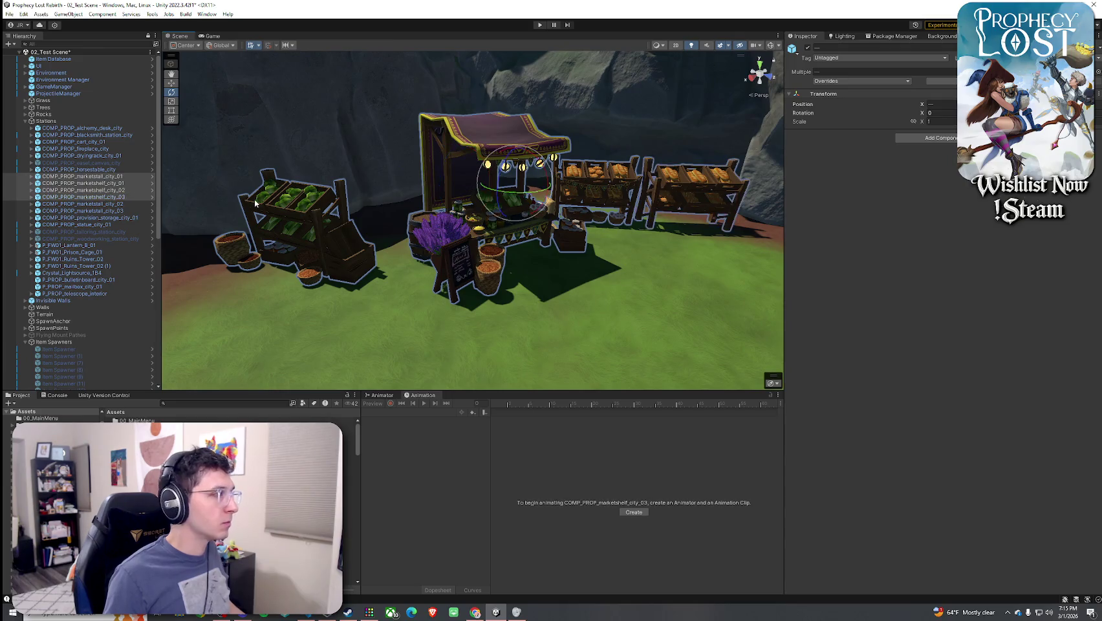
mouse_move(388, 207)
mouse_down()
mouse_move(381, 213)
mouse_move(569, 170)
mouse_move(477, 191)
mouse_up()
click(478, 193)
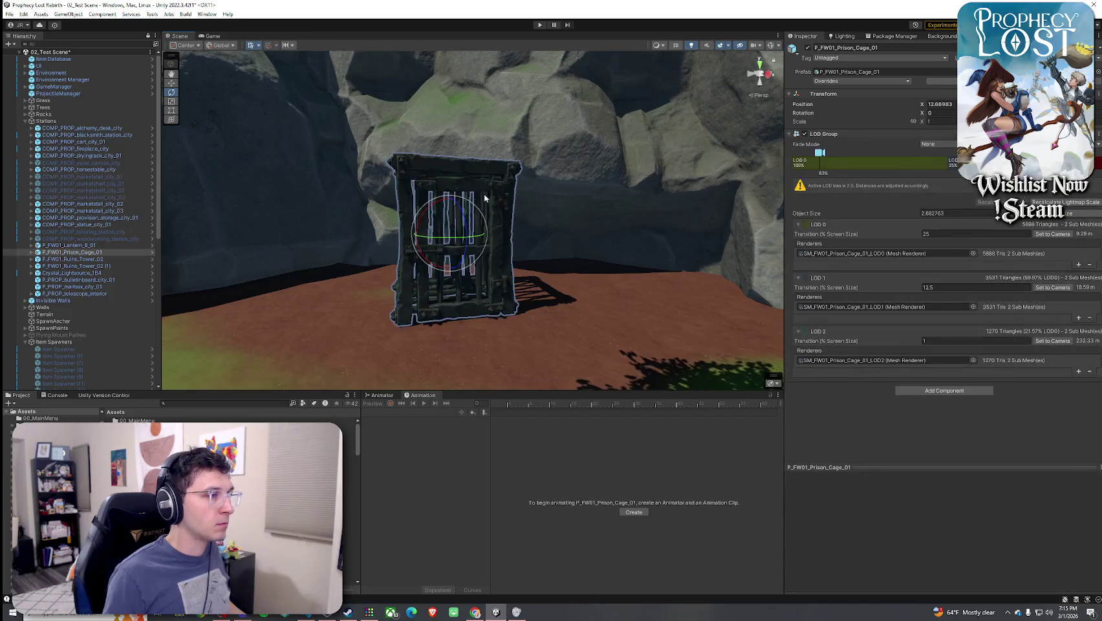
mouse_move(349, 231)
mouse_down()
mouse_move(724, 224)
mouse_move(645, 224)
mouse_move(614, 253)
mouse_up()
click(614, 253)
Inspect the bulletin board, blacksmith forge and alchemy desk, then fly out toward the forest
scroll(497, 189, up, 5)
scroll(497, 188, down, 3)
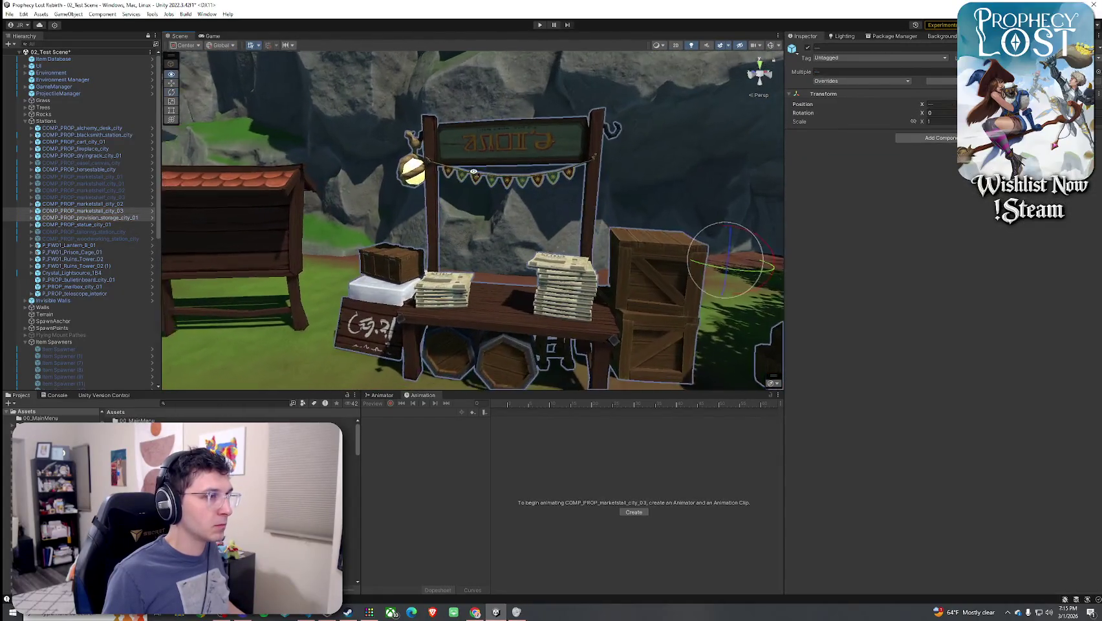
shift+click(365, 193)
scroll(366, 193, down, 4)
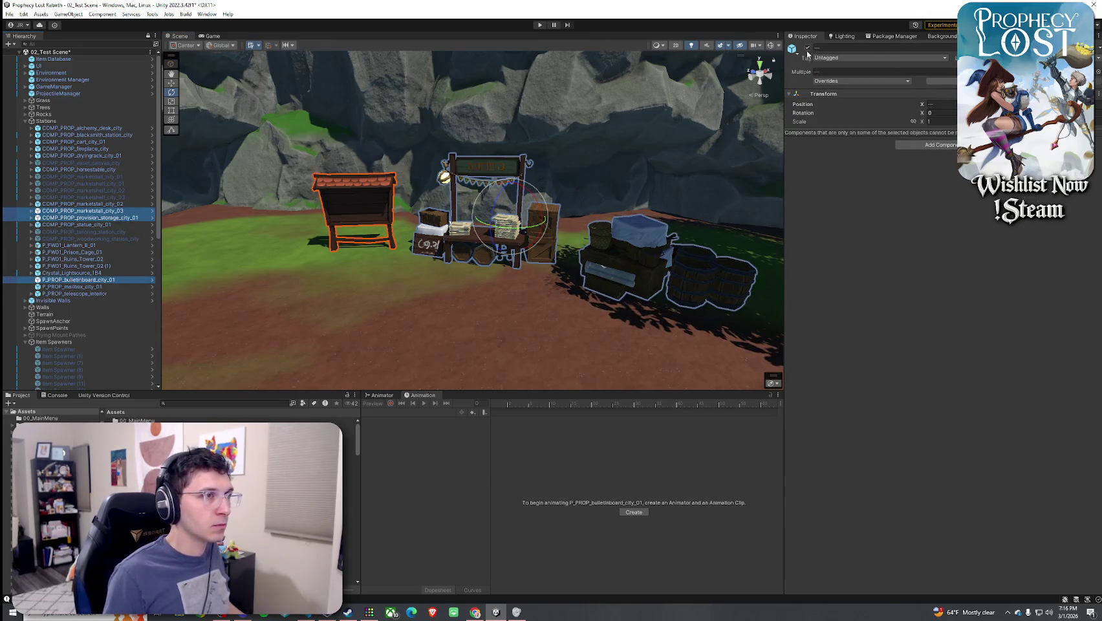
mouse_move(491, 213)
mouse_down()
mouse_move(524, 239)
mouse_move(275, 300)
mouse_move(498, 278)
mouse_move(524, 219)
mouse_move(358, 226)
mouse_move(409, 253)
mouse_up()
click(525, 213)
ctrl+click(358, 227)
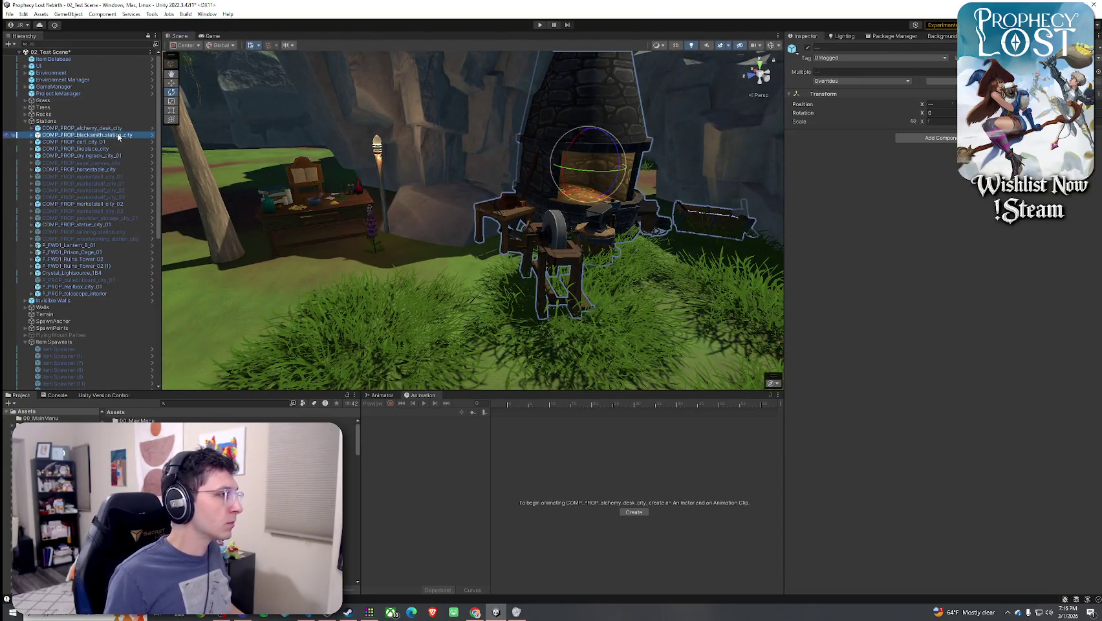
mouse_move(401, 213)
mouse_down()
mouse_move(263, 192)
mouse_move(622, 172)
mouse_move(409, 161)
mouse_move(449, 234)
mouse_up()
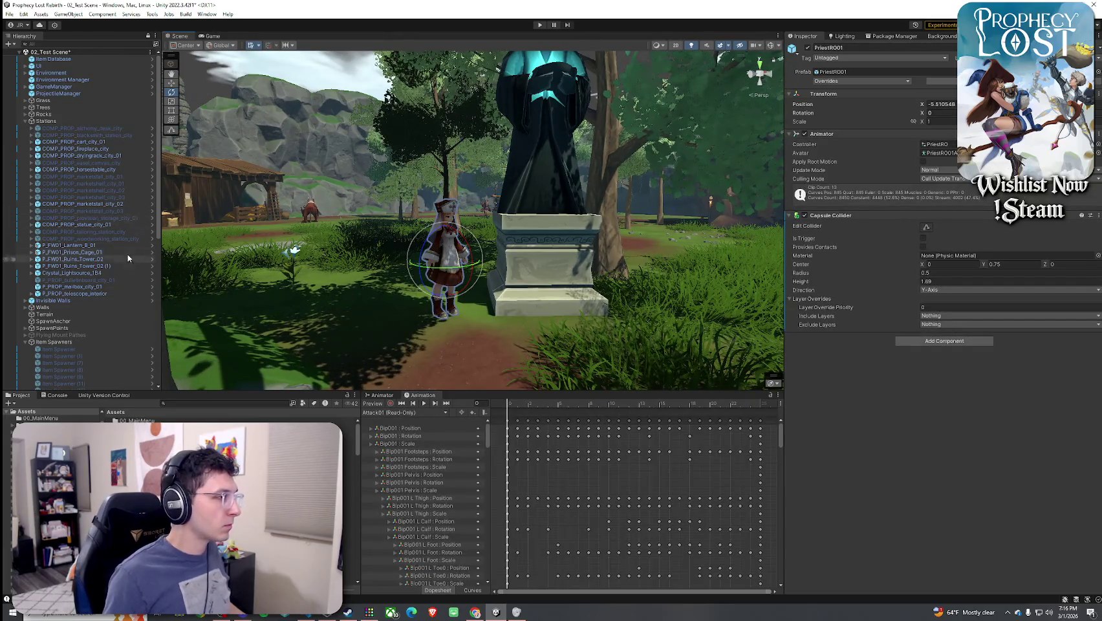
Tilt the scene view toward the priest and briefly preview the game camera's title screen
scroll(81, 228, down, 5)
scroll(97, 227, down, 1)
key(w)
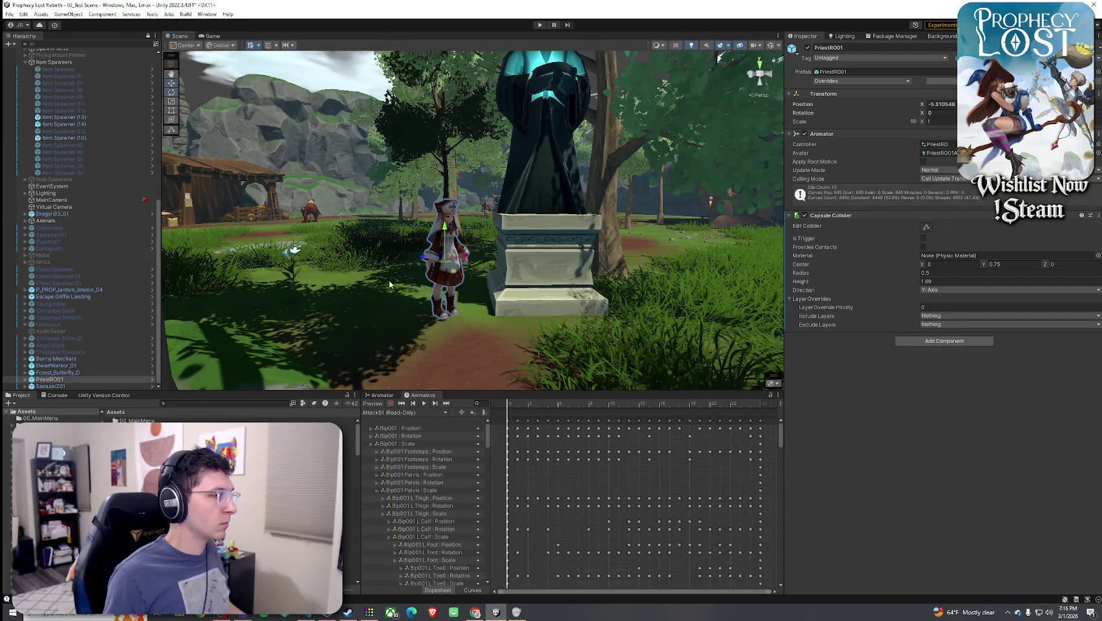
drag(444, 123, 445, 176)
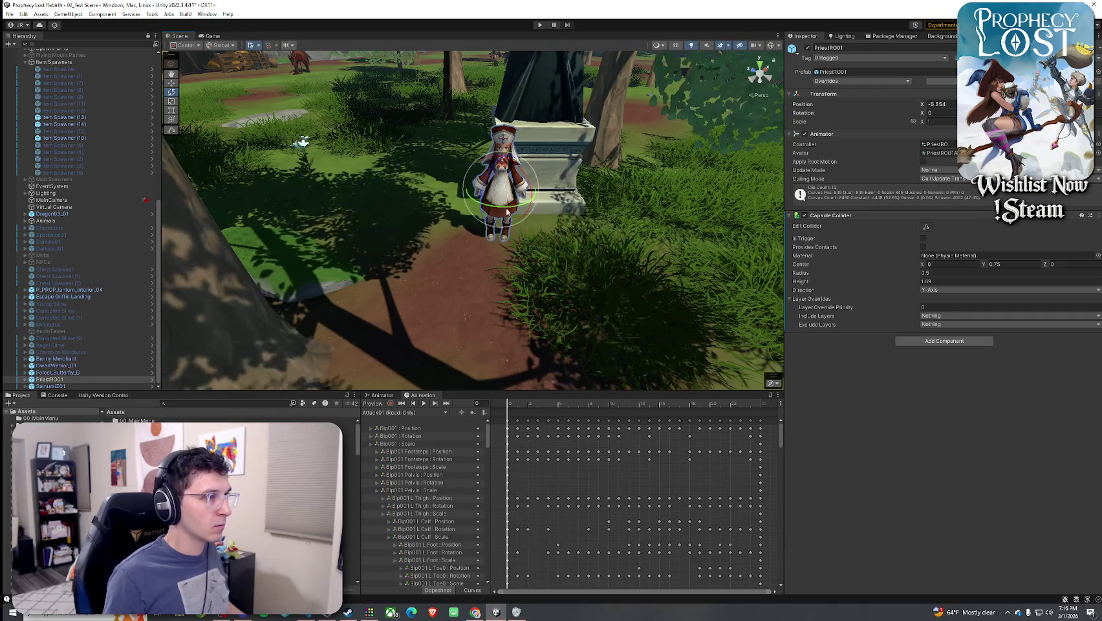
click(208, 36)
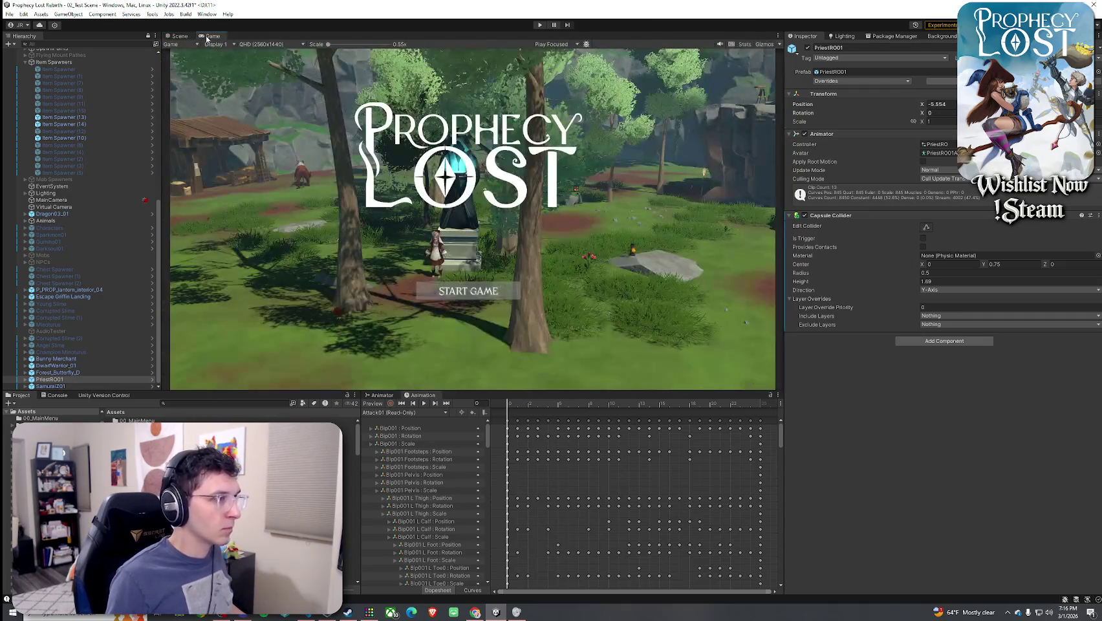
click(179, 37)
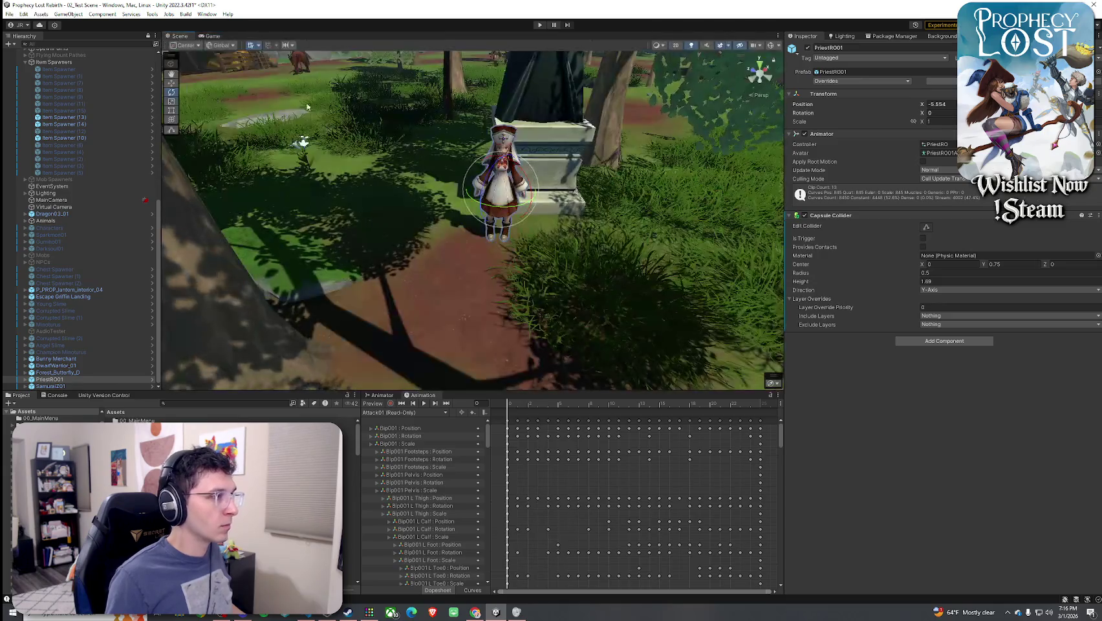
Drag the priest right with the Move tool, X from -5.554 to -5.087
key(w)
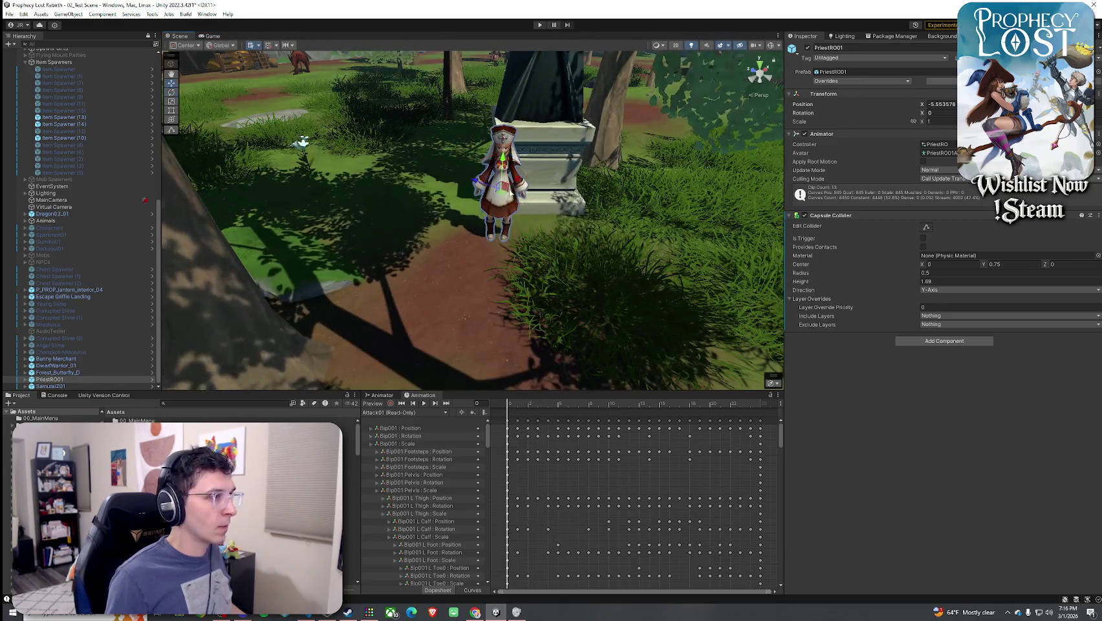
mouse_move(506, 207)
mouse_down()
mouse_move(542, 189)
mouse_move(328, 105)
mouse_up()
click(9, 13)
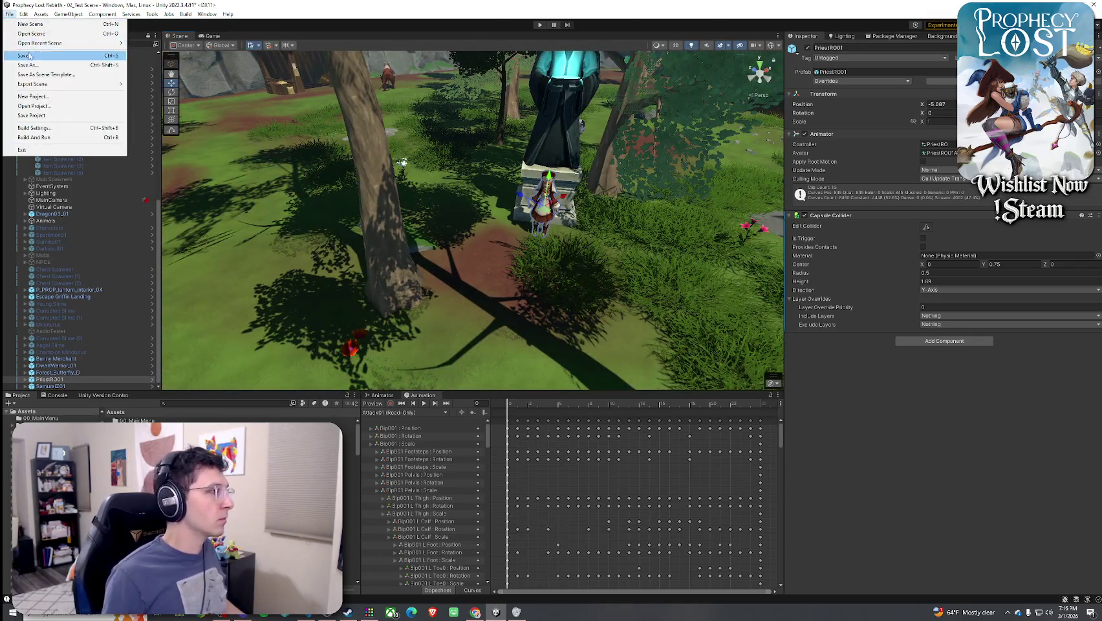
Save the scene via File > Save and enter Play mode
click(30, 48)
click(539, 24)
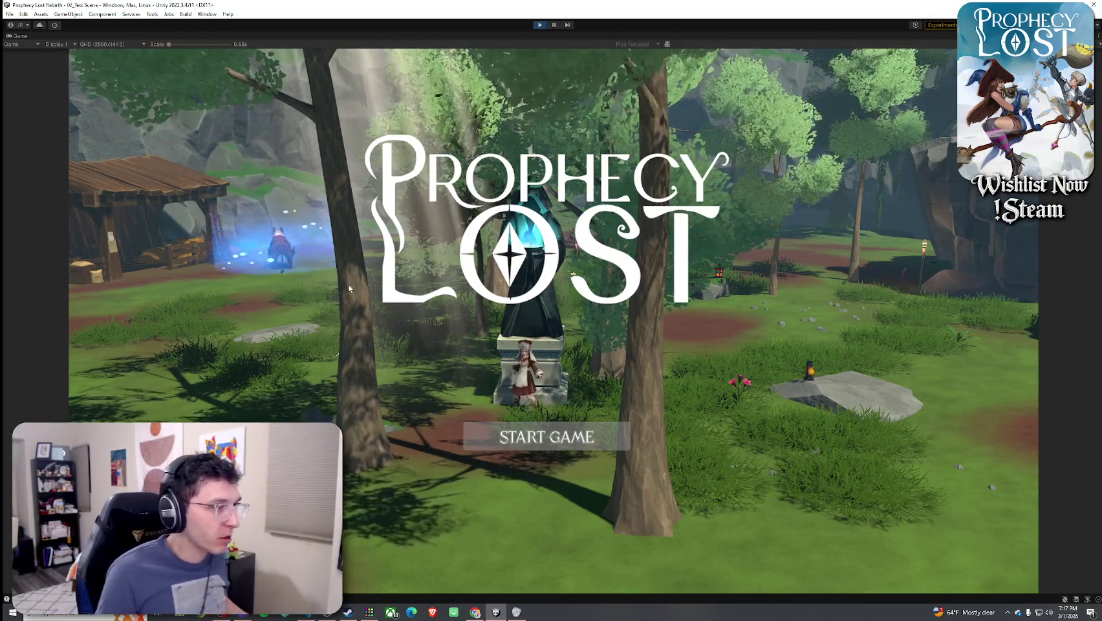
Start the game, run past the statue and strike the fox-eared character by the cart
click(524, 444)
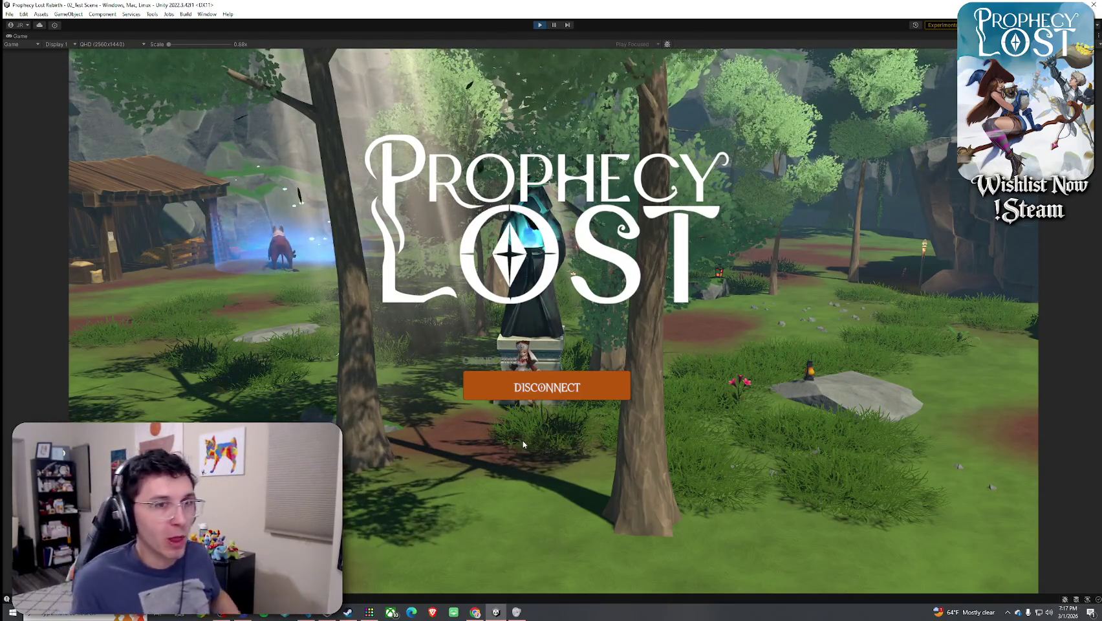
key(w)
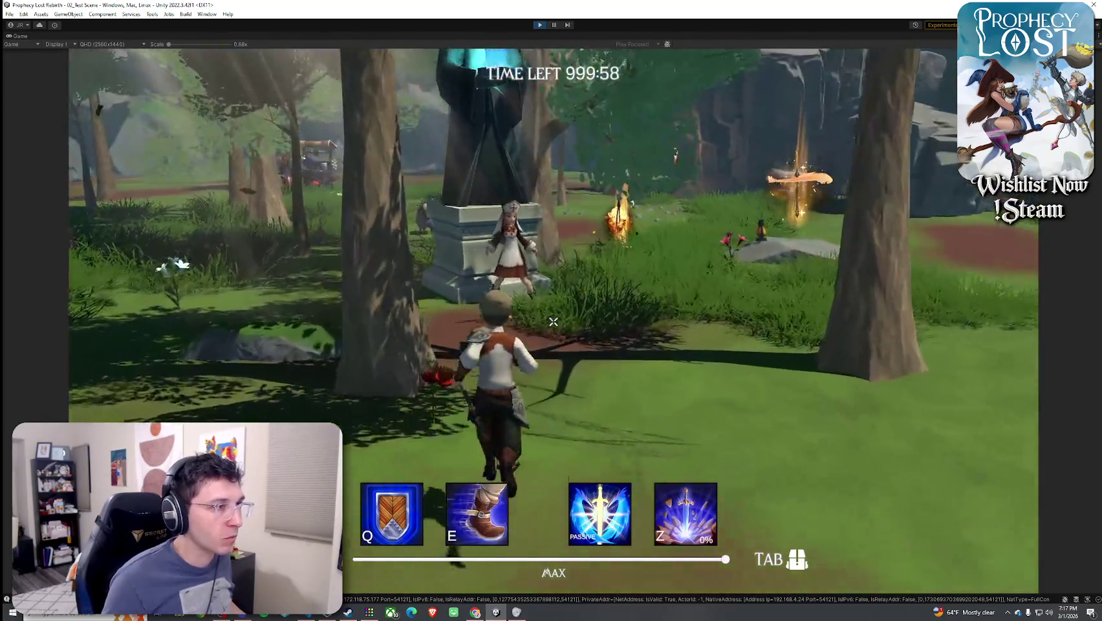
key(a)
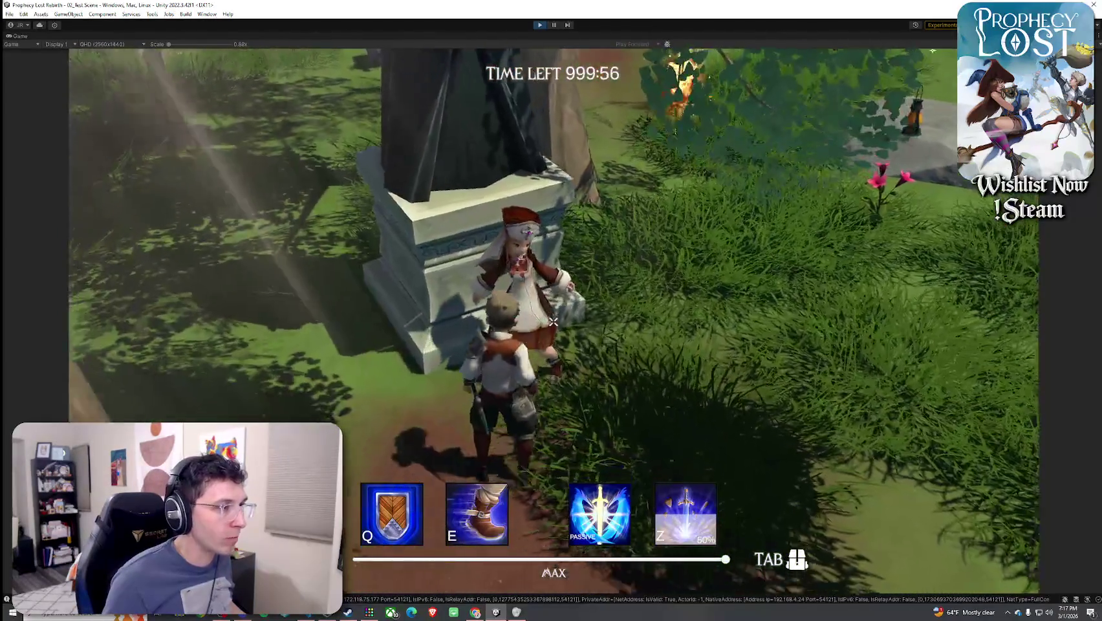
key(w)
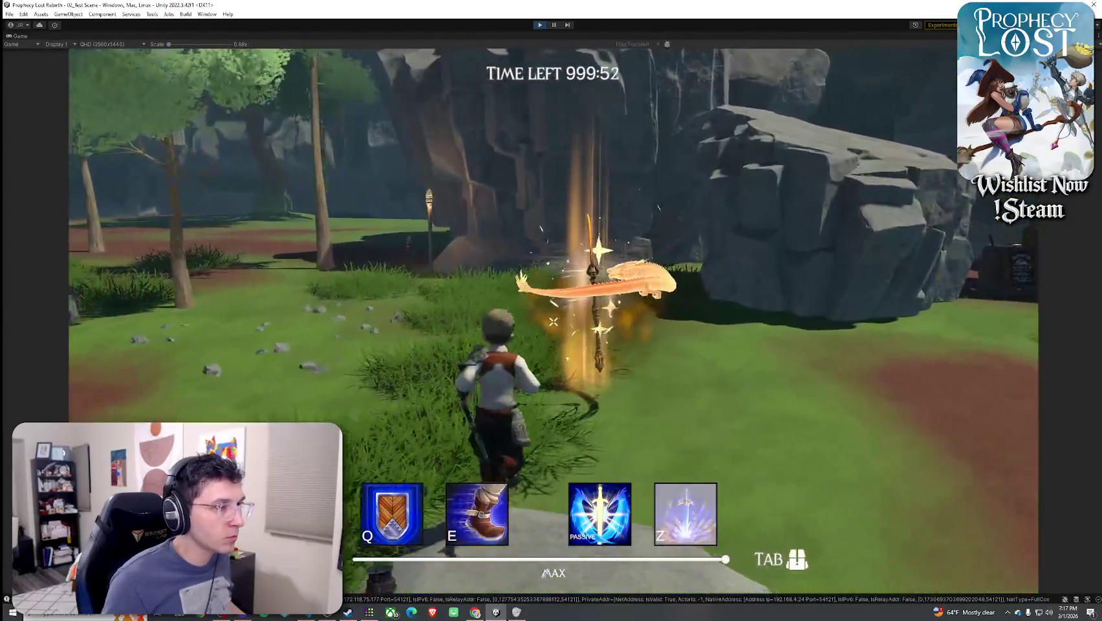
key(Tab)
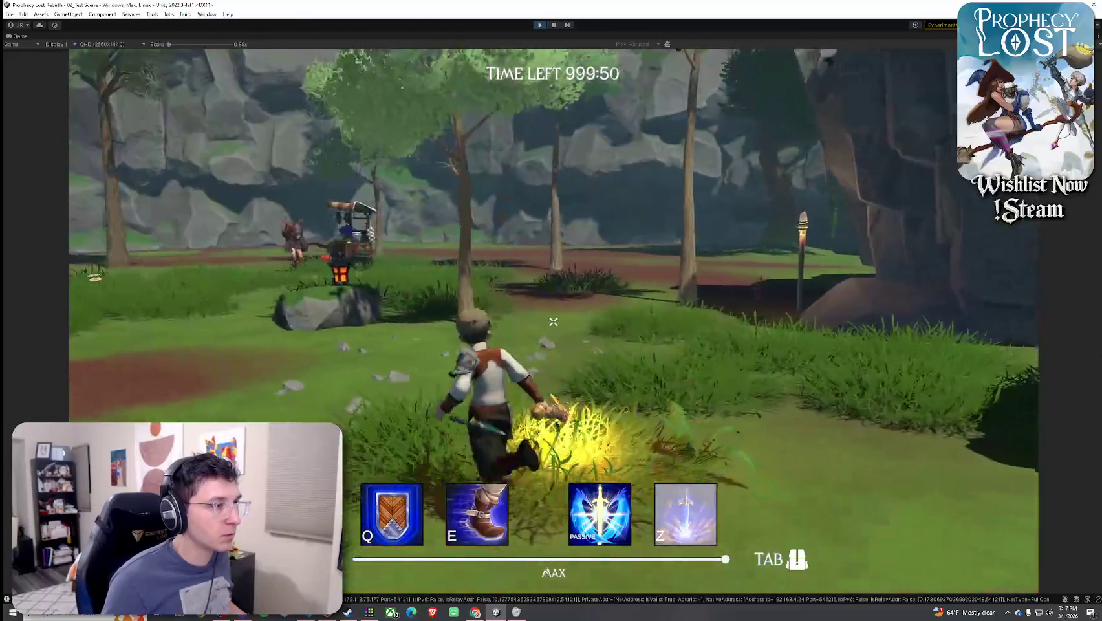
key(w)
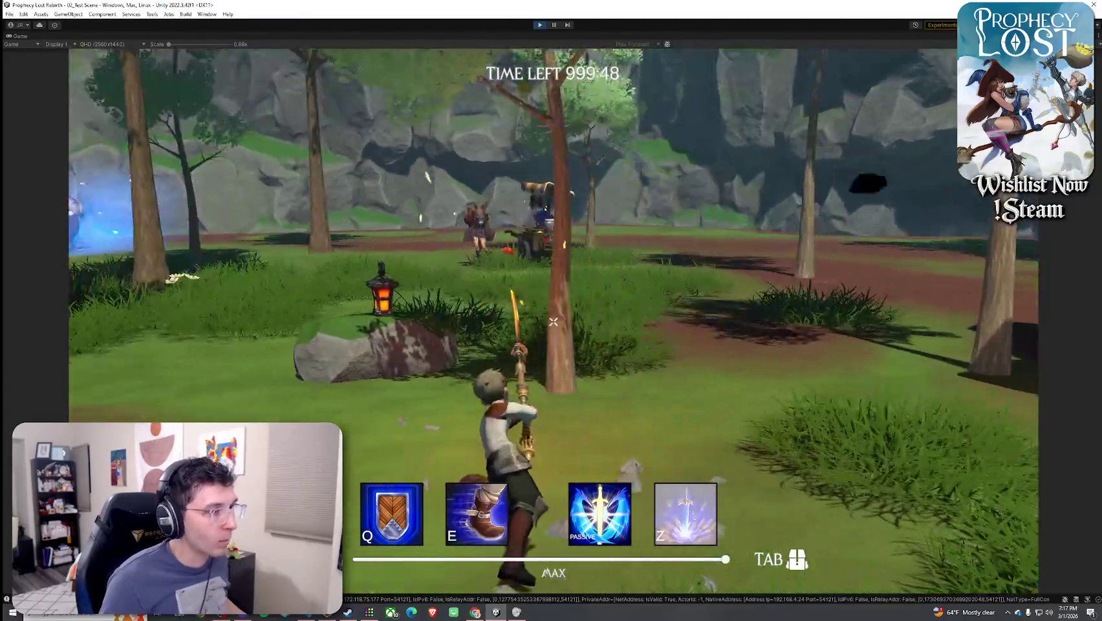
key(w)
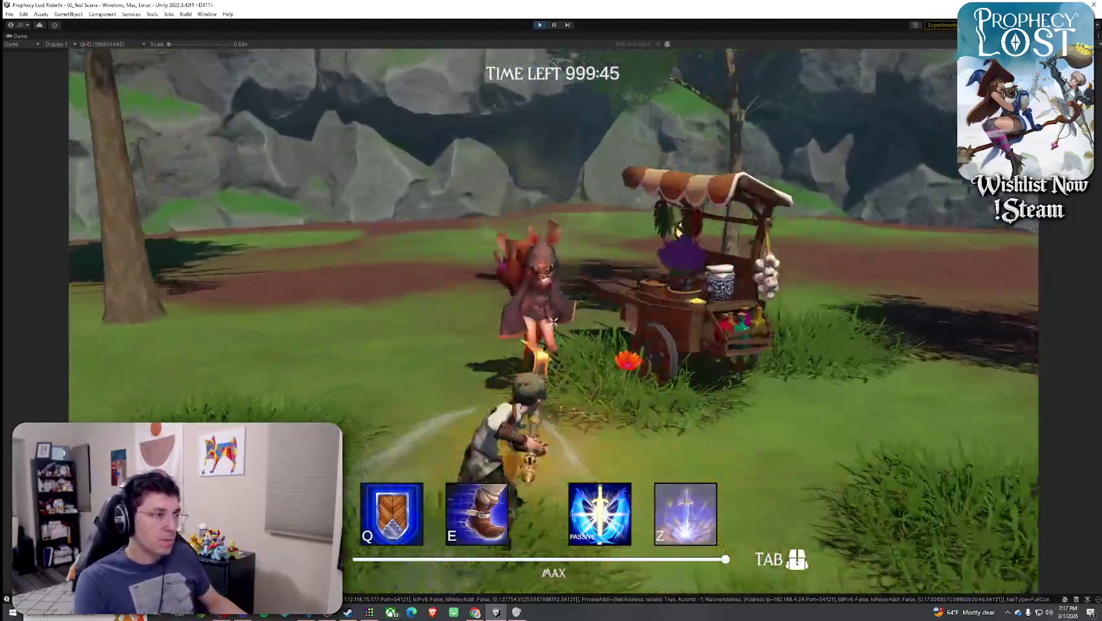
click(553, 321)
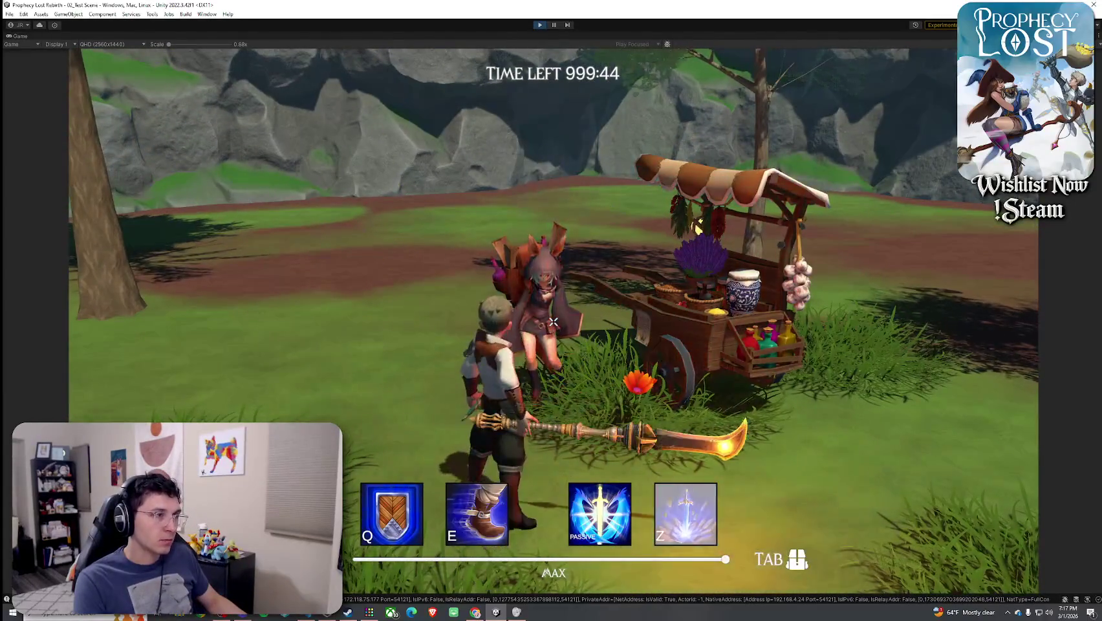
Equip a new weapon from the inventory, then escape to the safehouse by griffin
key(Tab)
key(Tab)
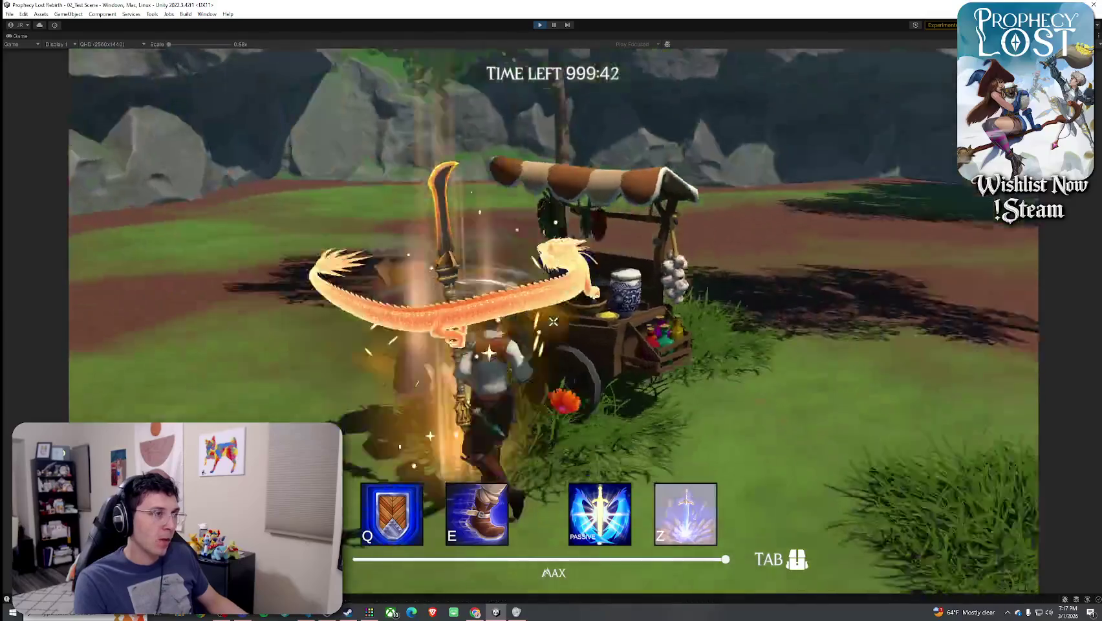
key(w)
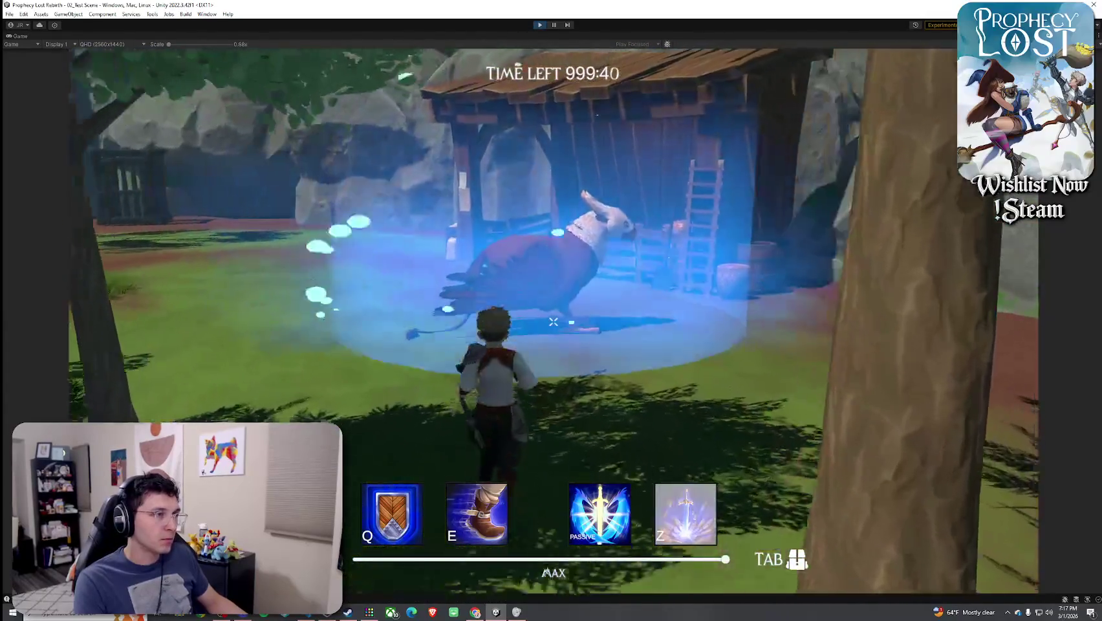
key(f)
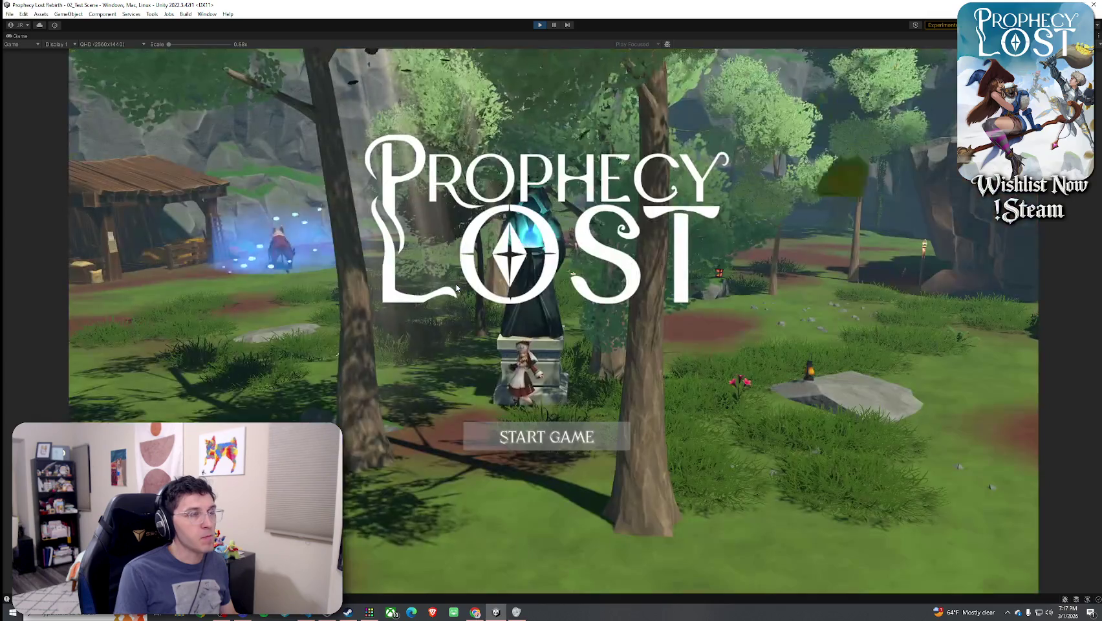
Exit Play mode and un-maximize the Game view to restore the full editor layout
click(540, 24)
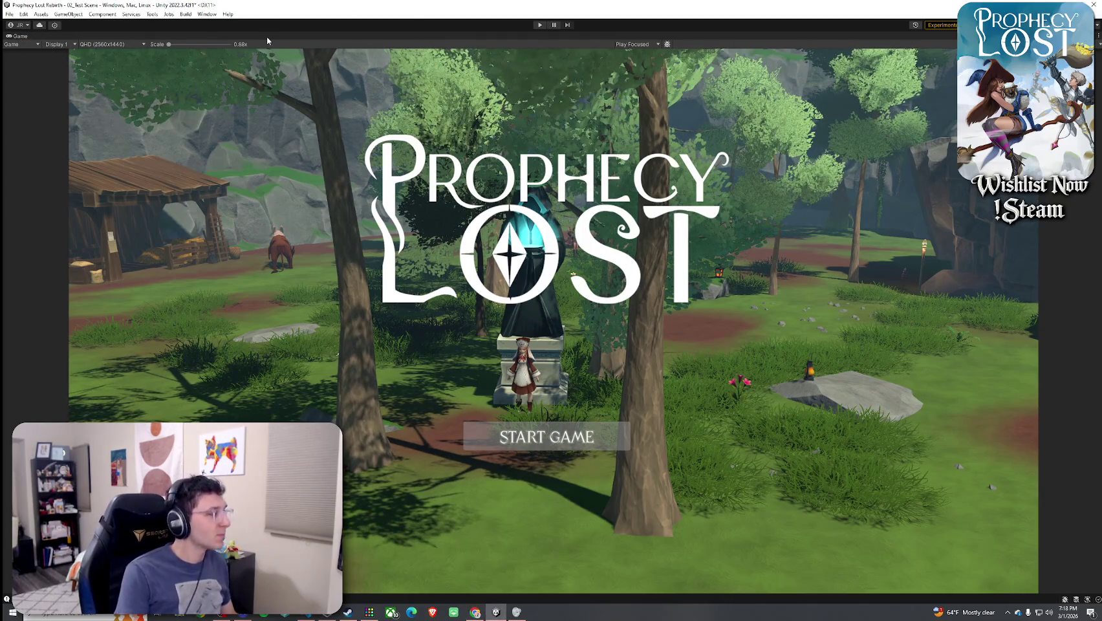
key(shift+space)
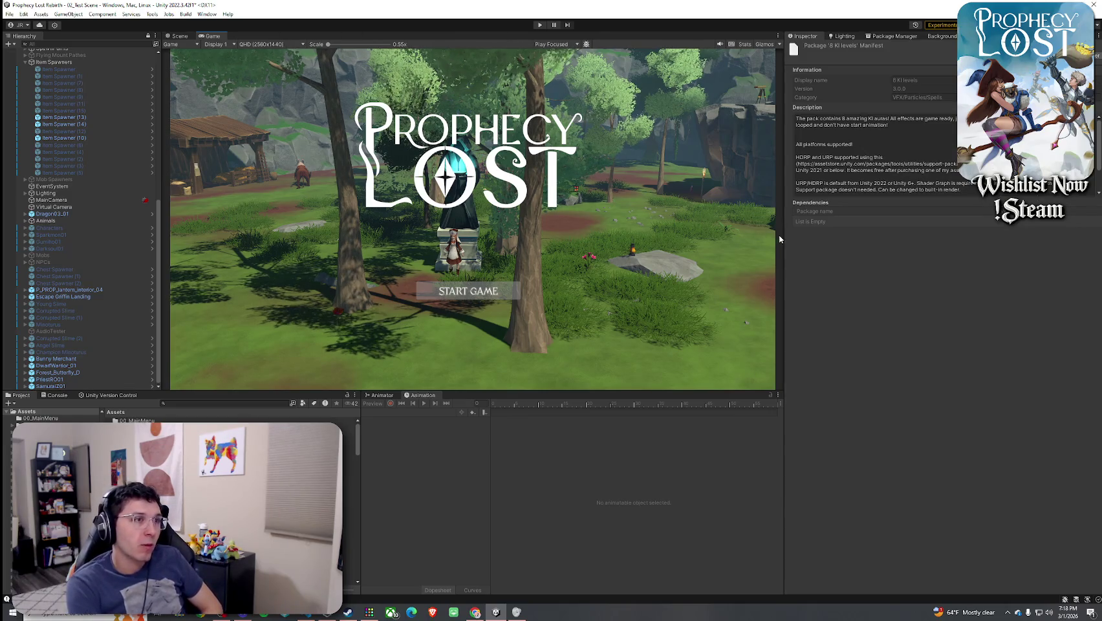
Widen and heighten the Game view, save the scene, and switch to ItemSO.cs in VS Code
drag(783, 240, 944, 240)
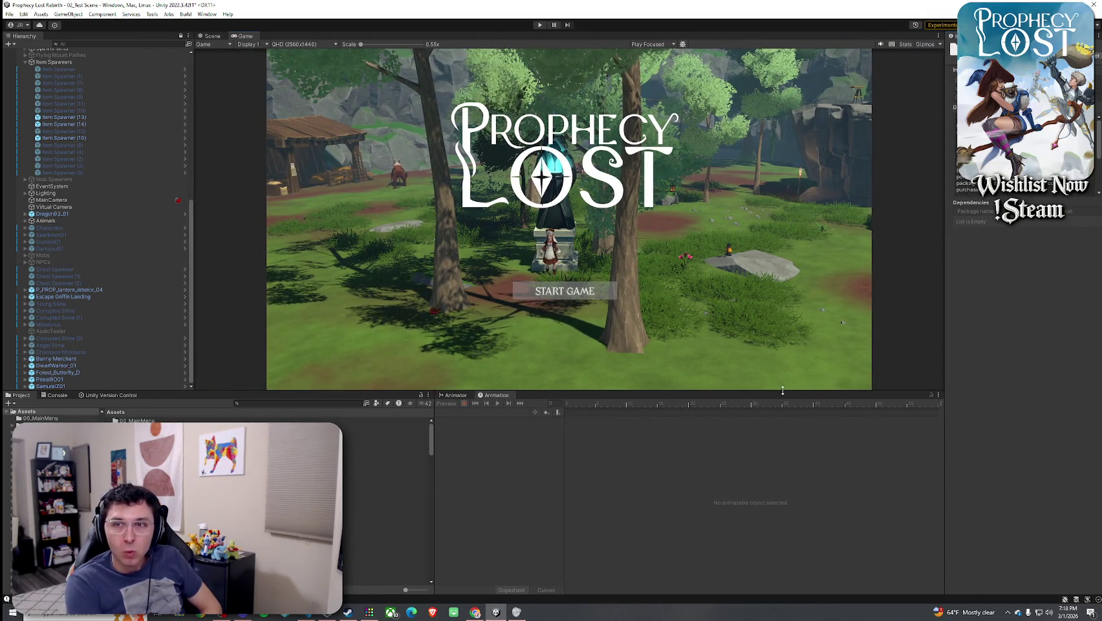
drag(790, 391, 789, 419)
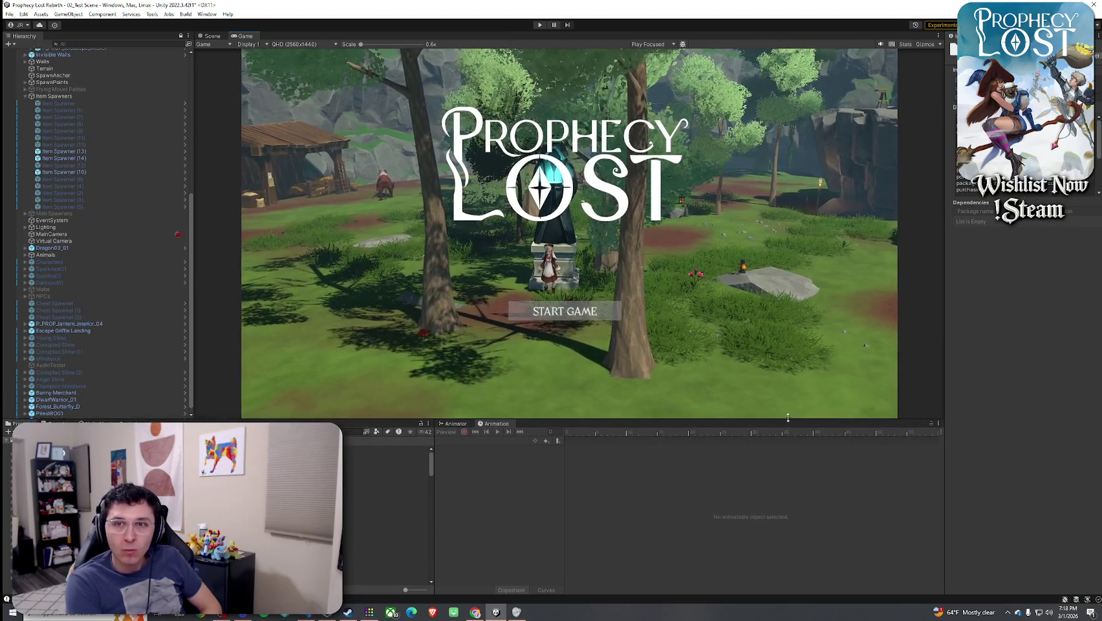
click(9, 13)
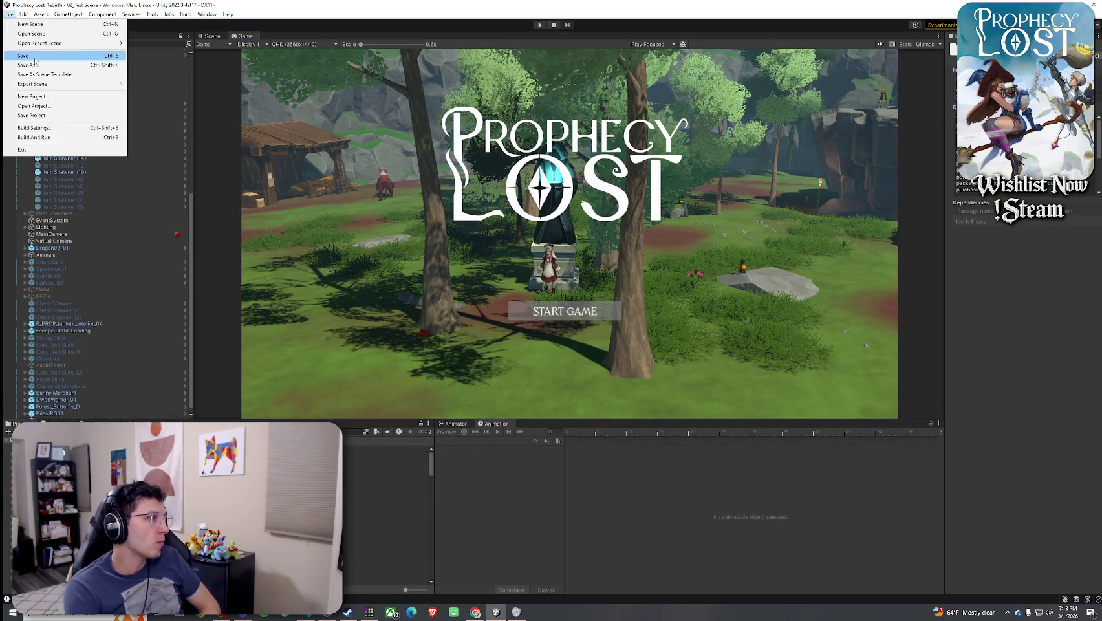
click(26, 54)
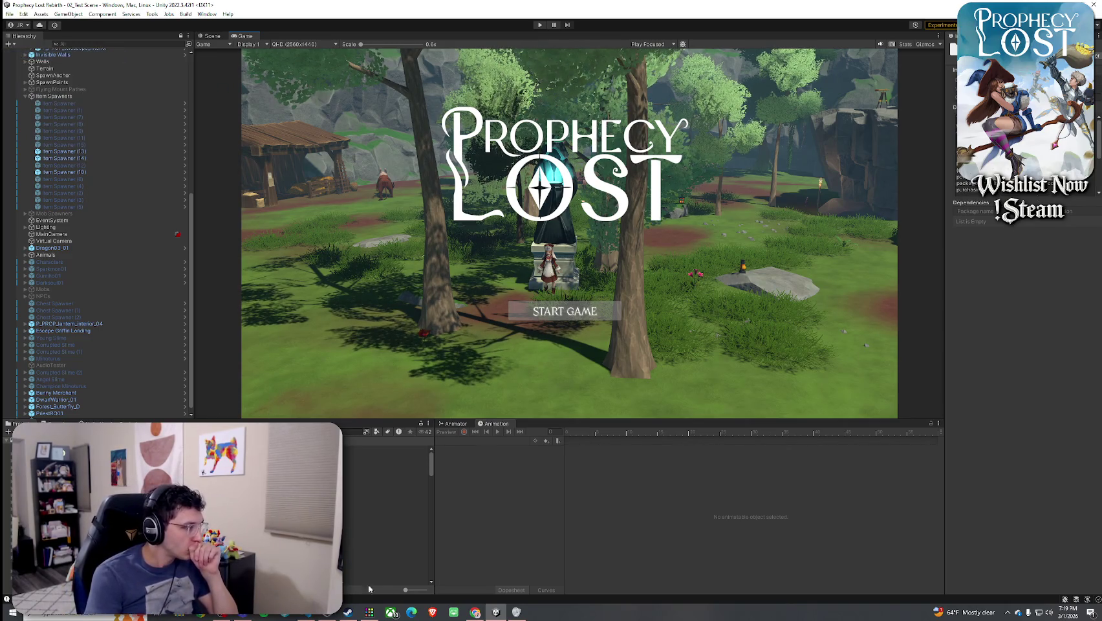
mouse_move(313, 615)
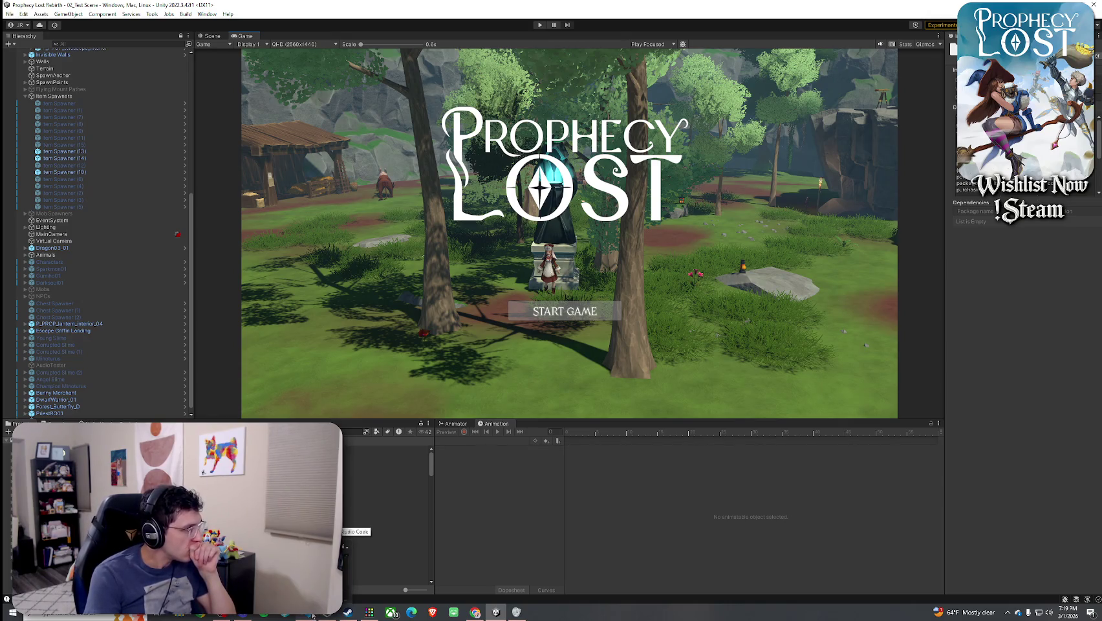
click(312, 615)
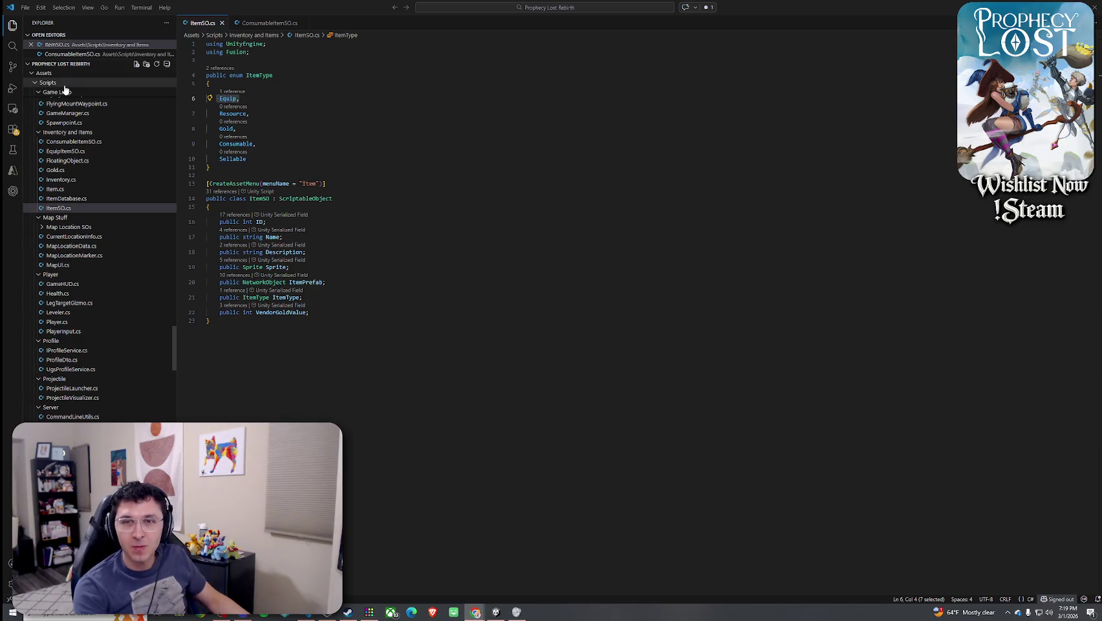
Restore VS Code to a window, compare ItemSO.cs, and end on ConsumableItemSO.cs
double_click(202, 7)
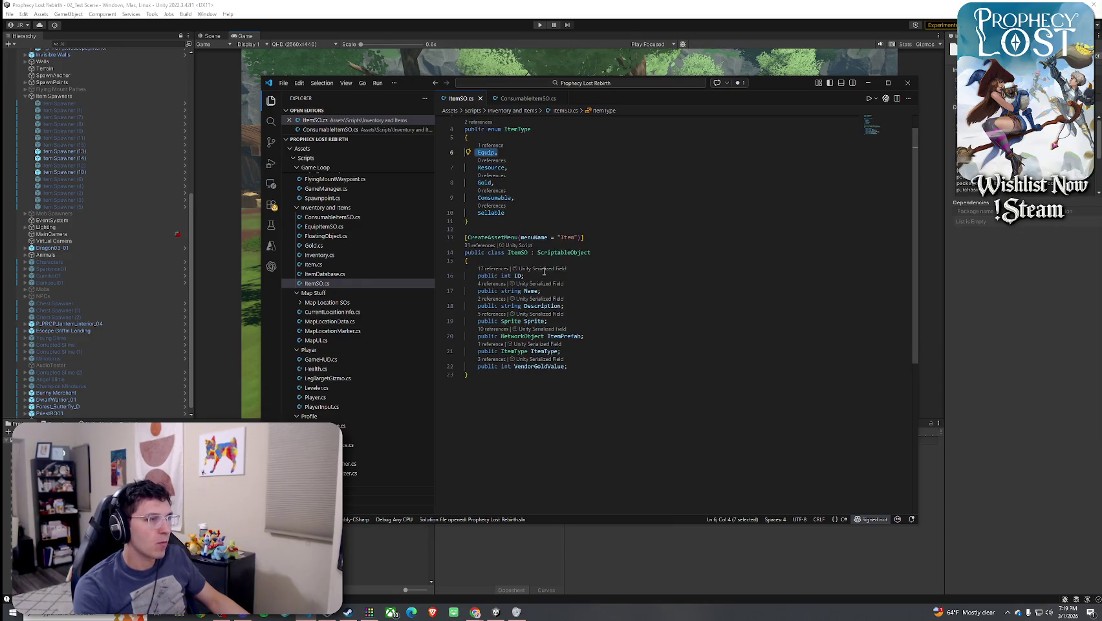
click(522, 100)
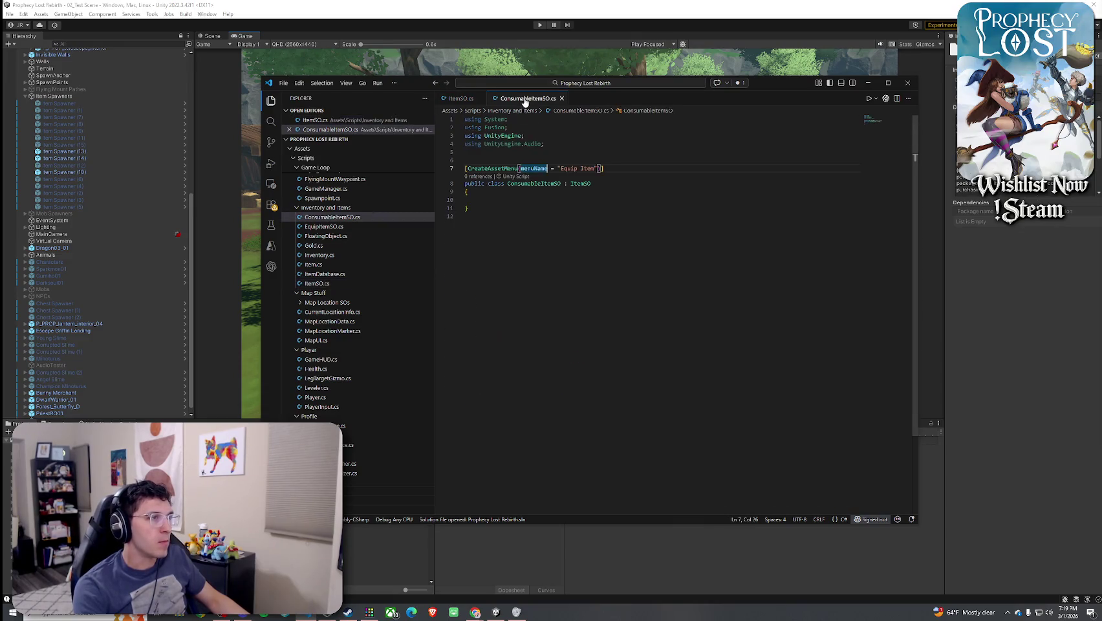
click(461, 98)
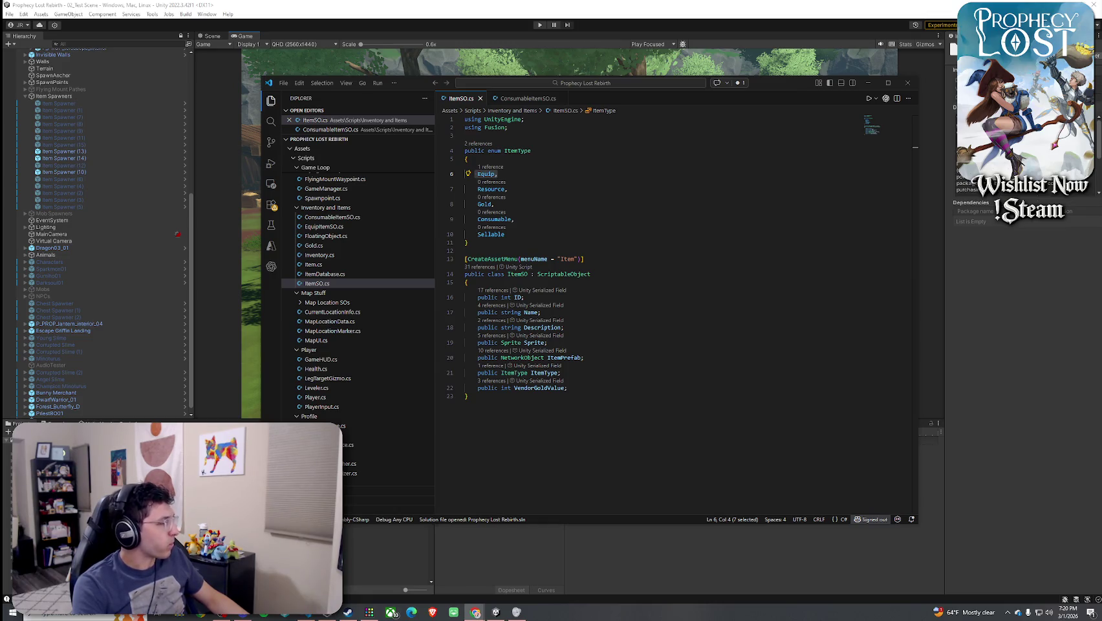
click(529, 99)
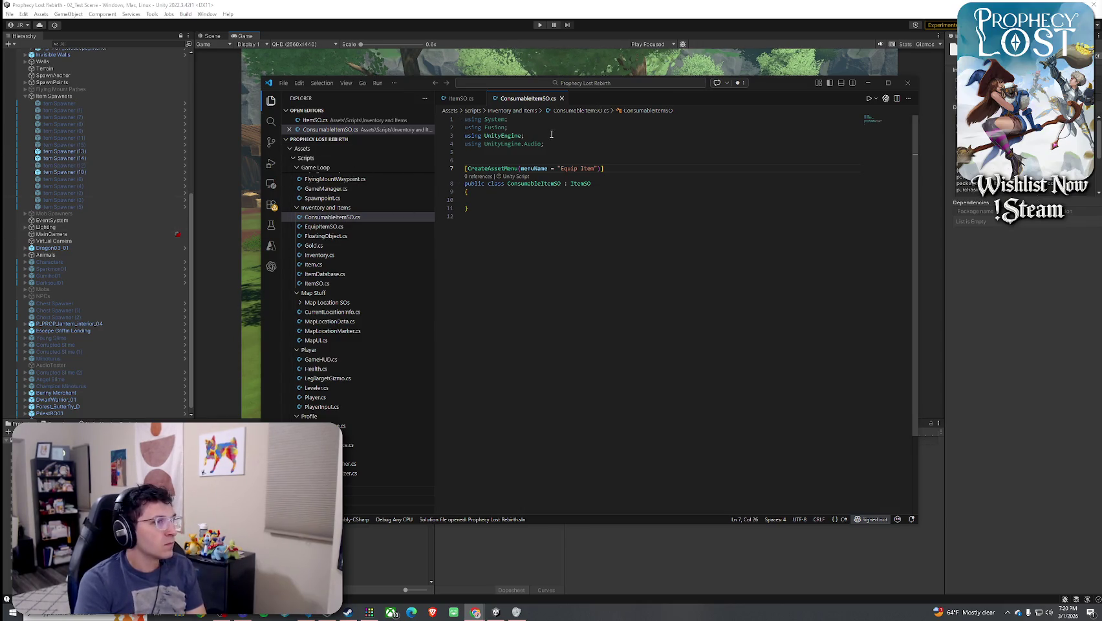
Change ConsumableItemSO's CreateAssetMenu menu name to 'Item/Consumable Item'
double_click(568, 168)
text(Consumable)
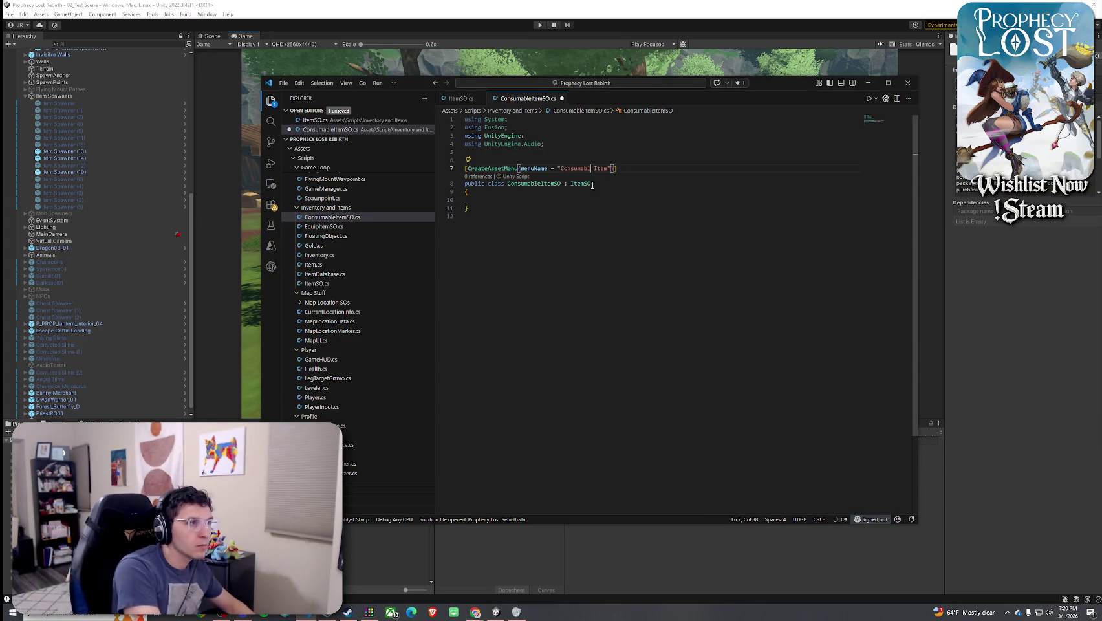
click(529, 152)
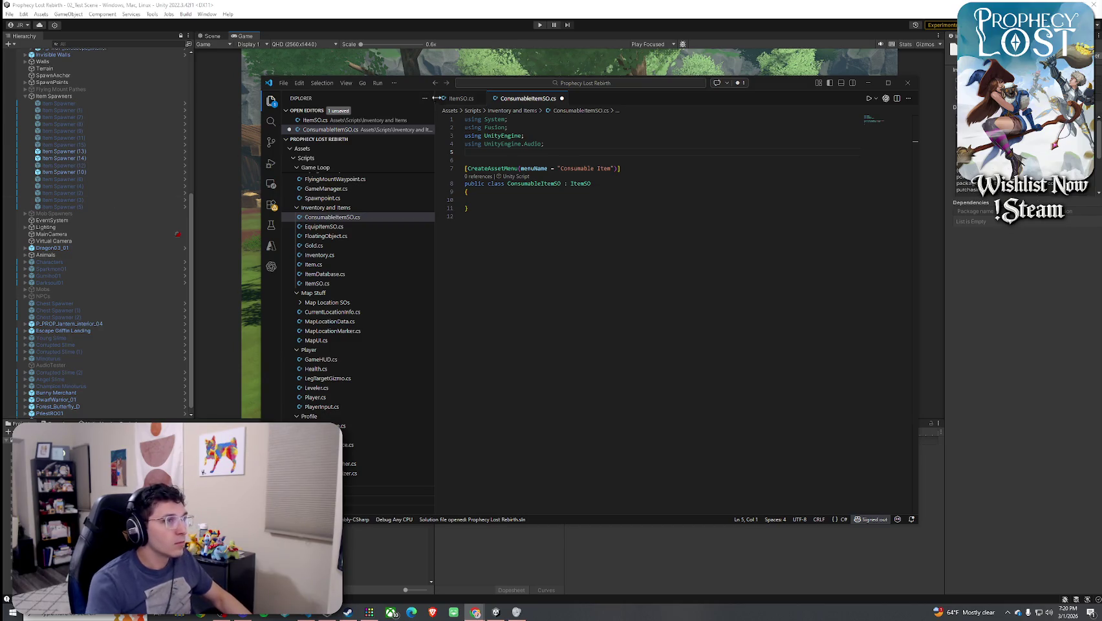
click(457, 99)
click(527, 98)
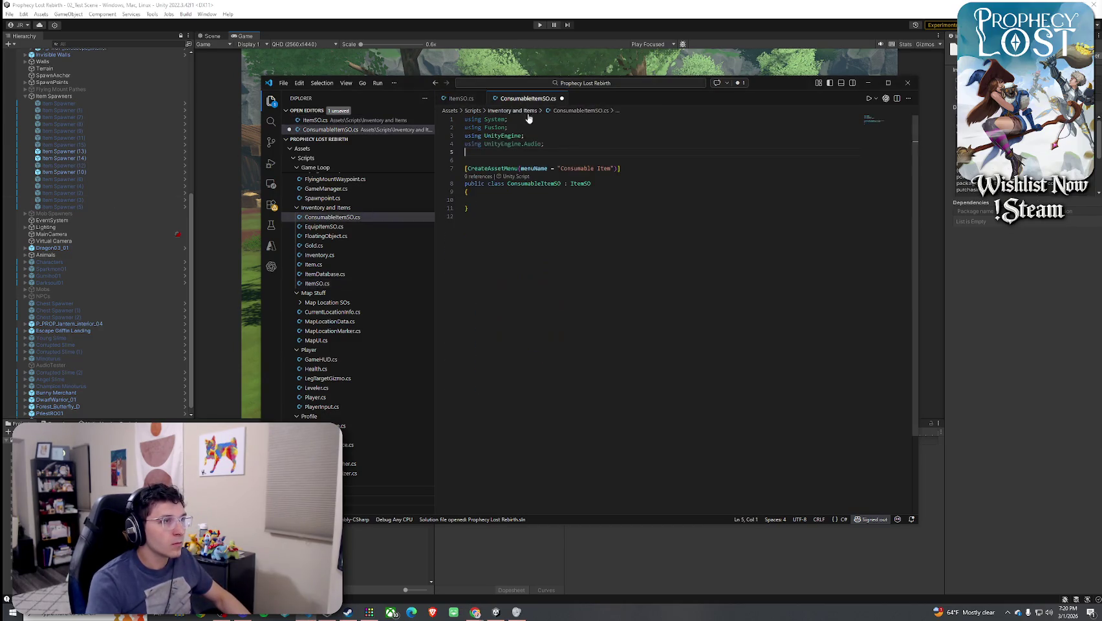
click(562, 172)
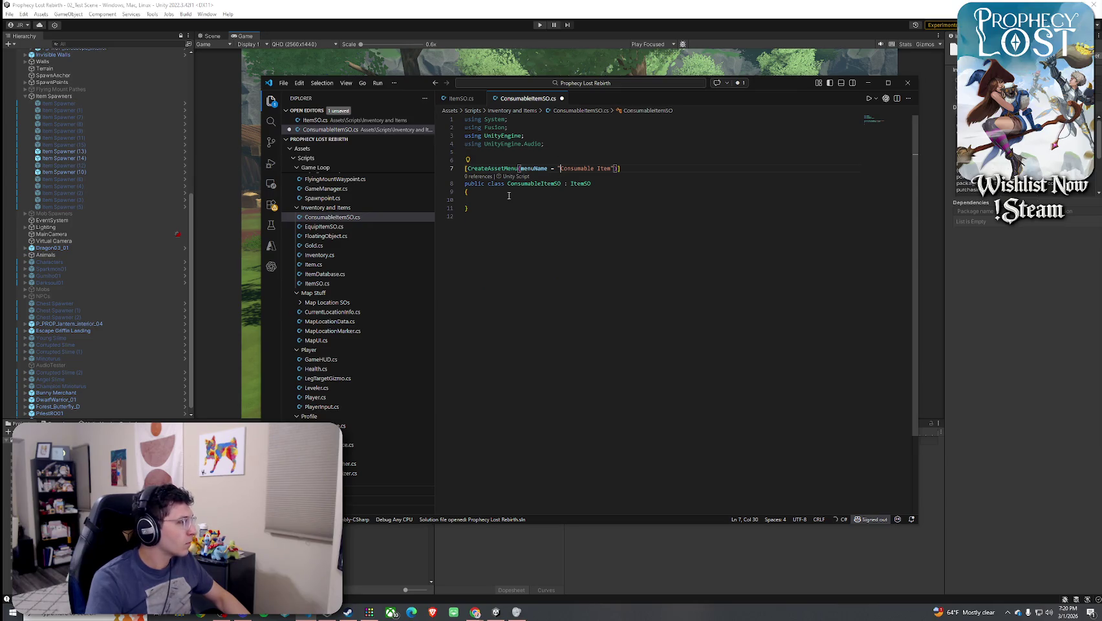
text(Item/)
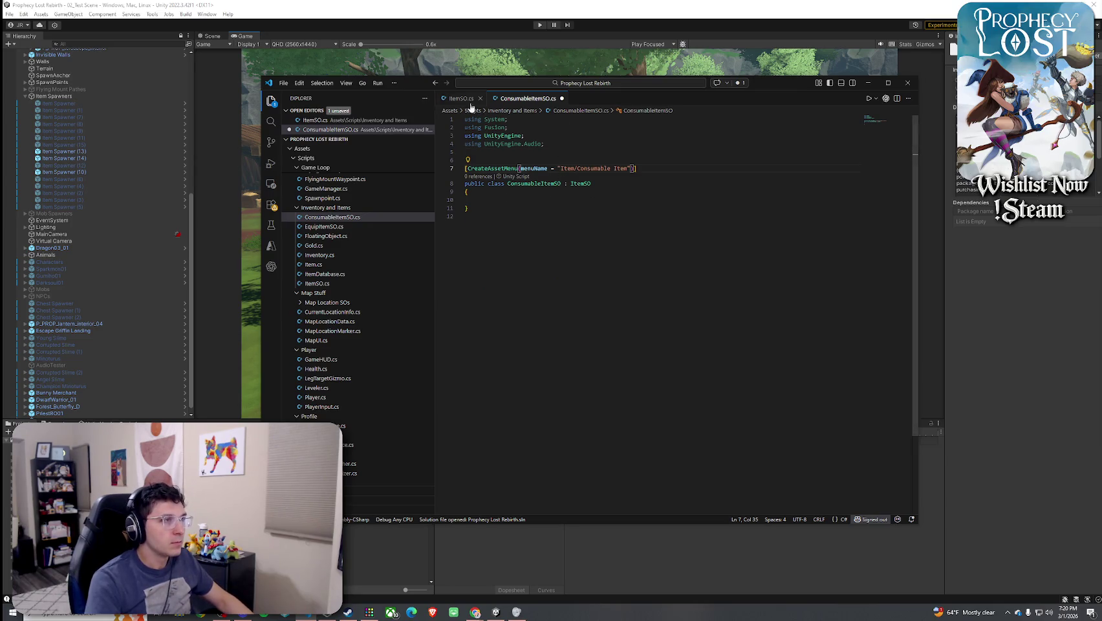
Open EquipItemSO.cs, change its menu name to 'Item/Equip Item', and save it
click(283, 83)
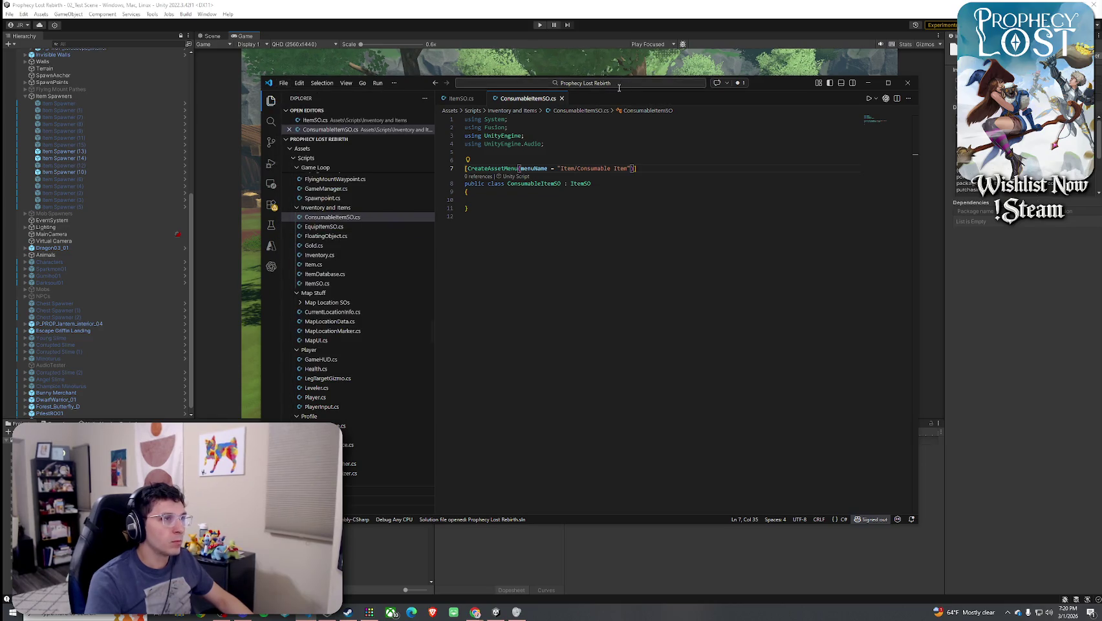
click(618, 87)
text(EquipItemSO)
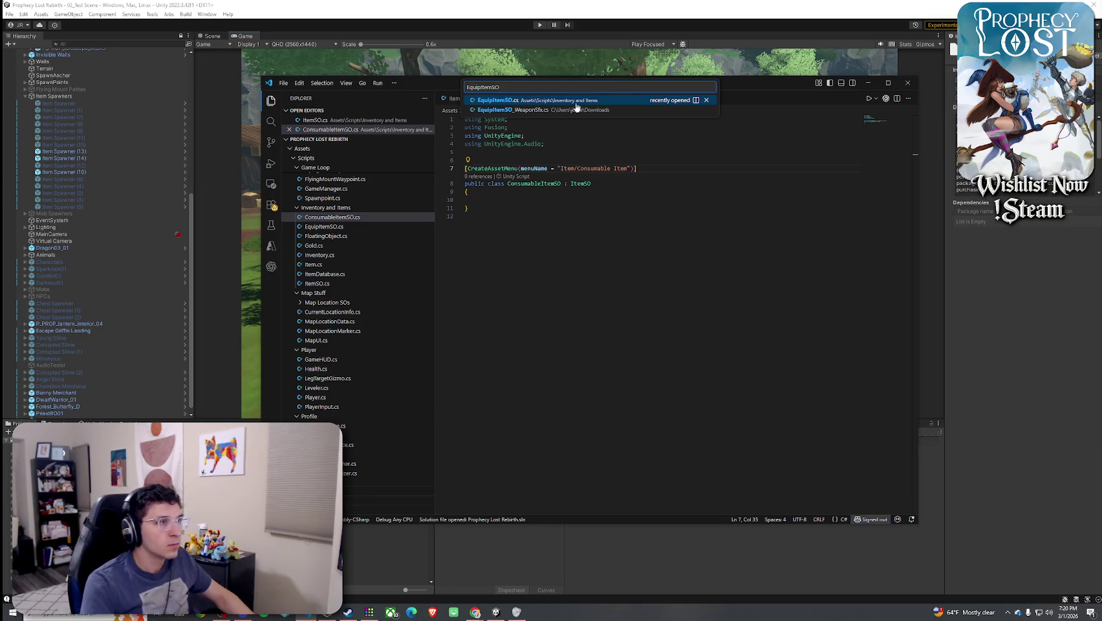
click(560, 104)
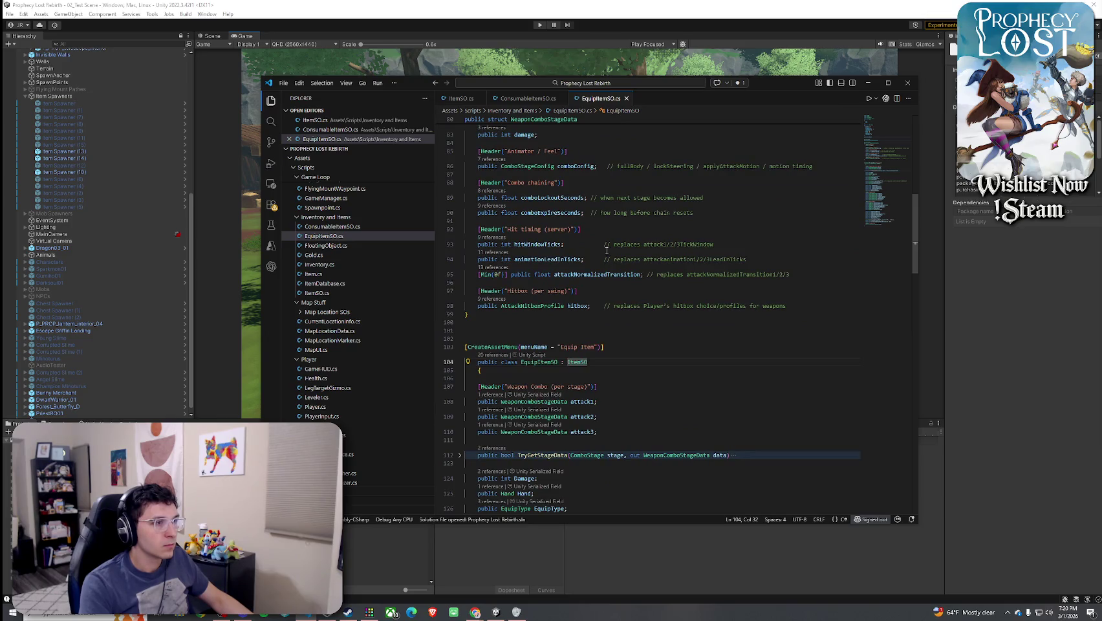
click(561, 348)
text(Item/)
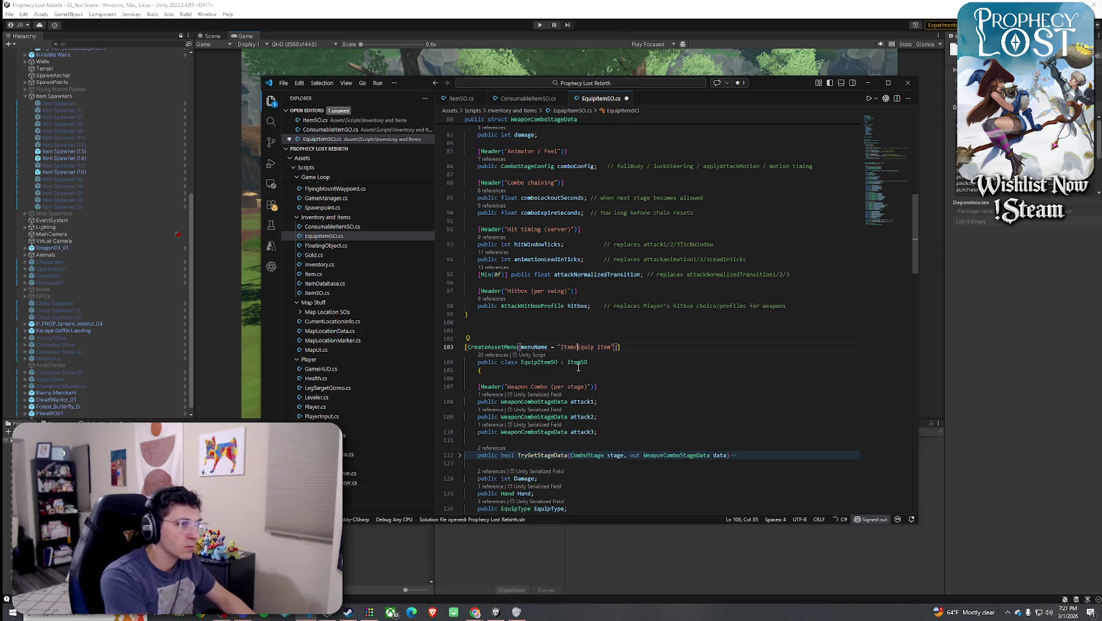
click(284, 83)
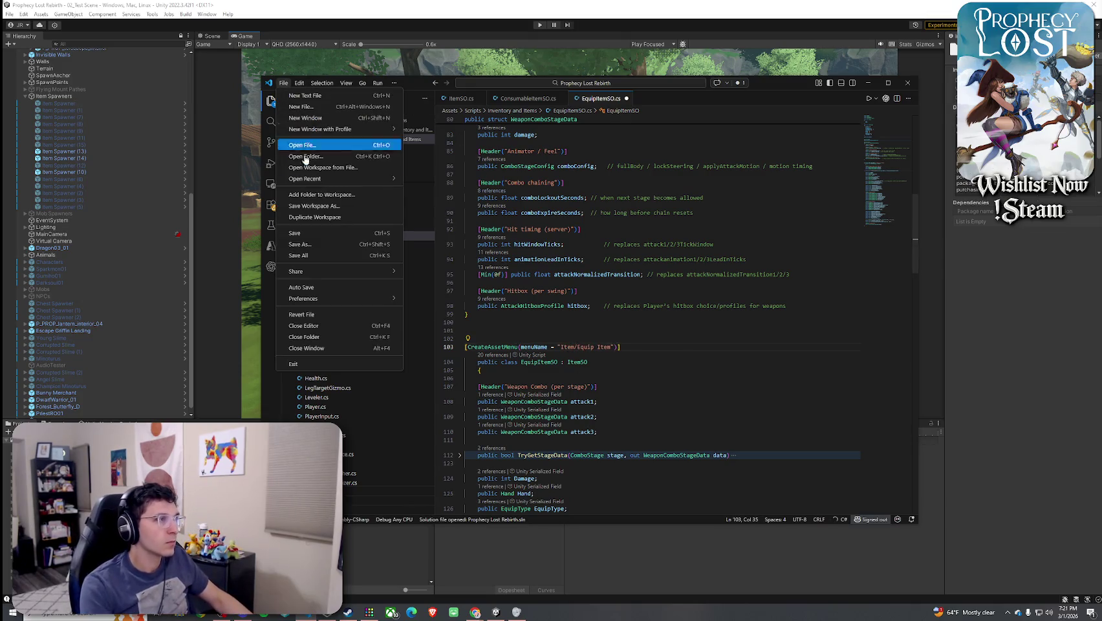
click(304, 243)
click(459, 99)
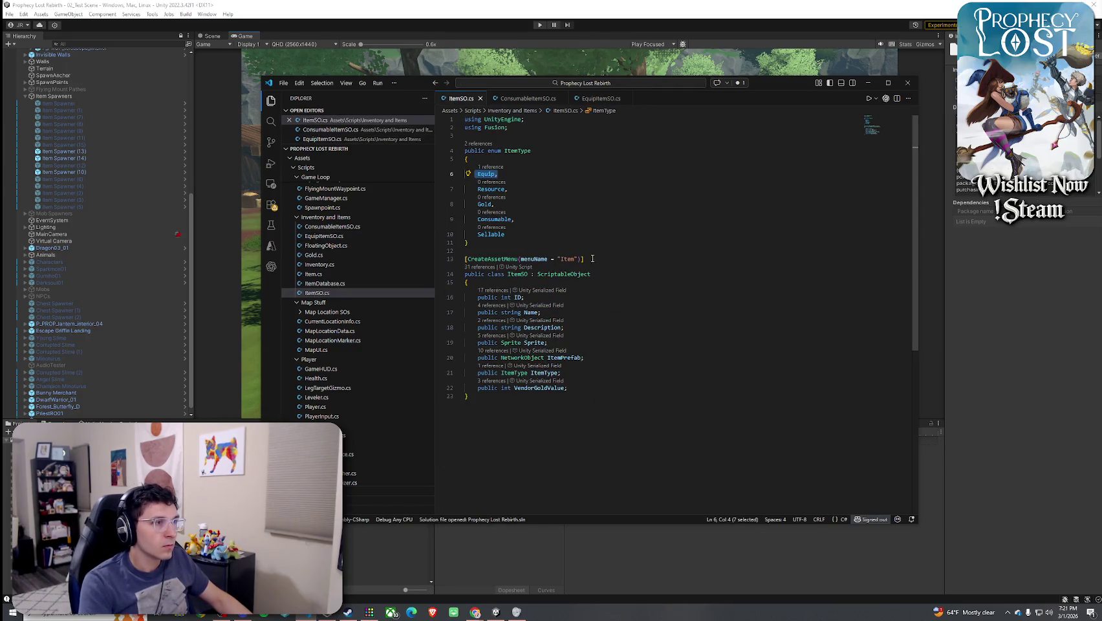
Delete the [CreateAssetMenu] line from ItemSO.cs and save the file
drag(584, 259, 464, 259)
key(BackSpace)
key(BackSpace)
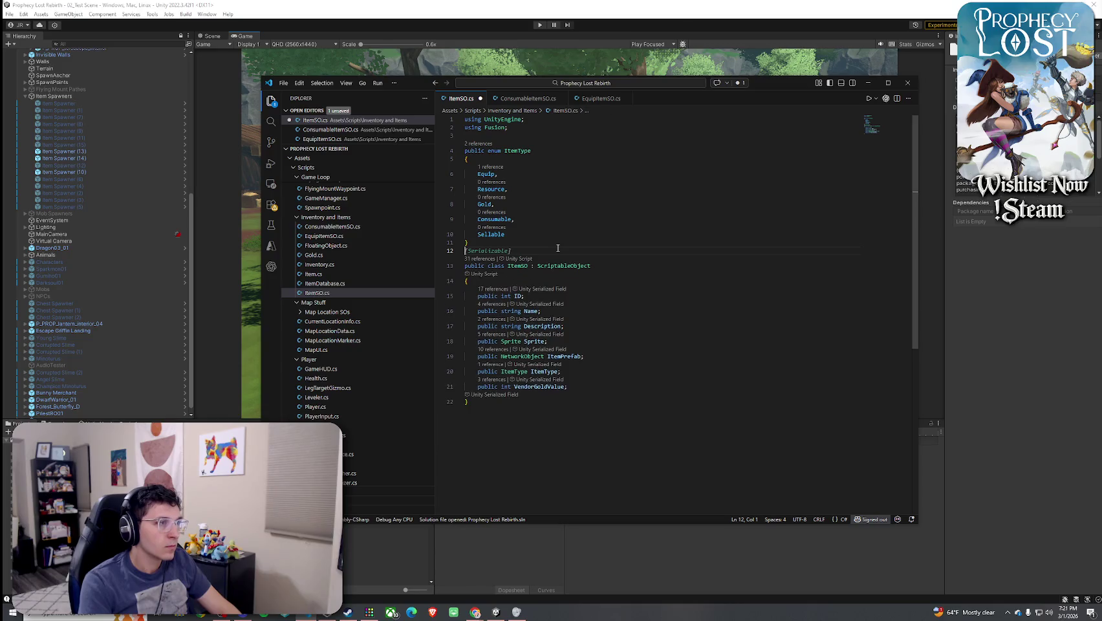
click(283, 83)
click(295, 233)
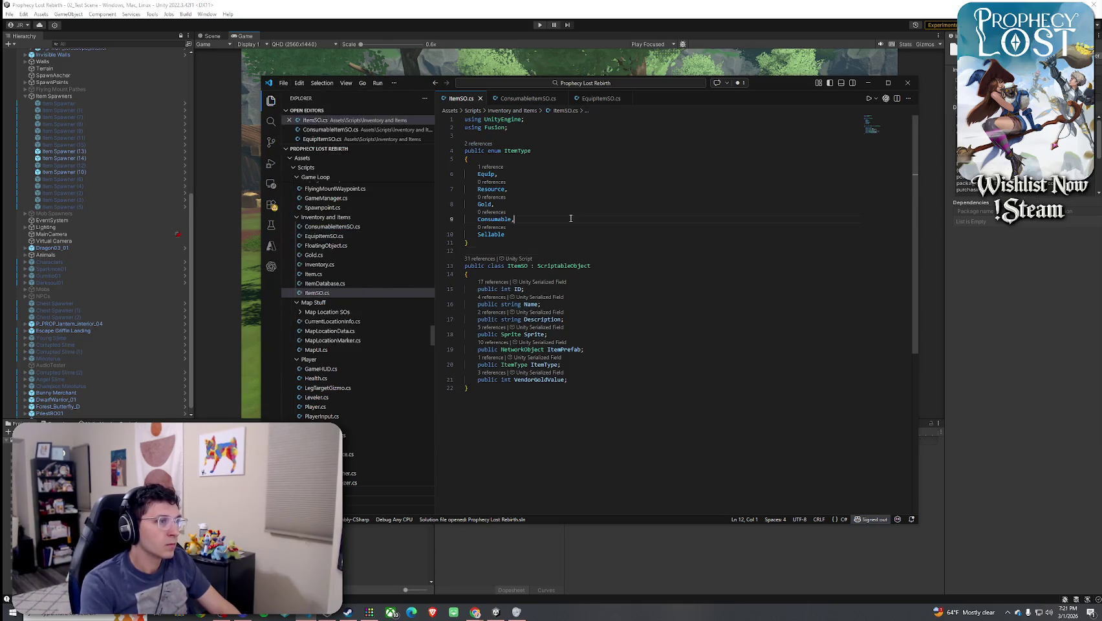
Move the ConsumableItemSO.cs tab after EquipItemSO.cs and save ConsumableItemSO.cs
click(570, 218)
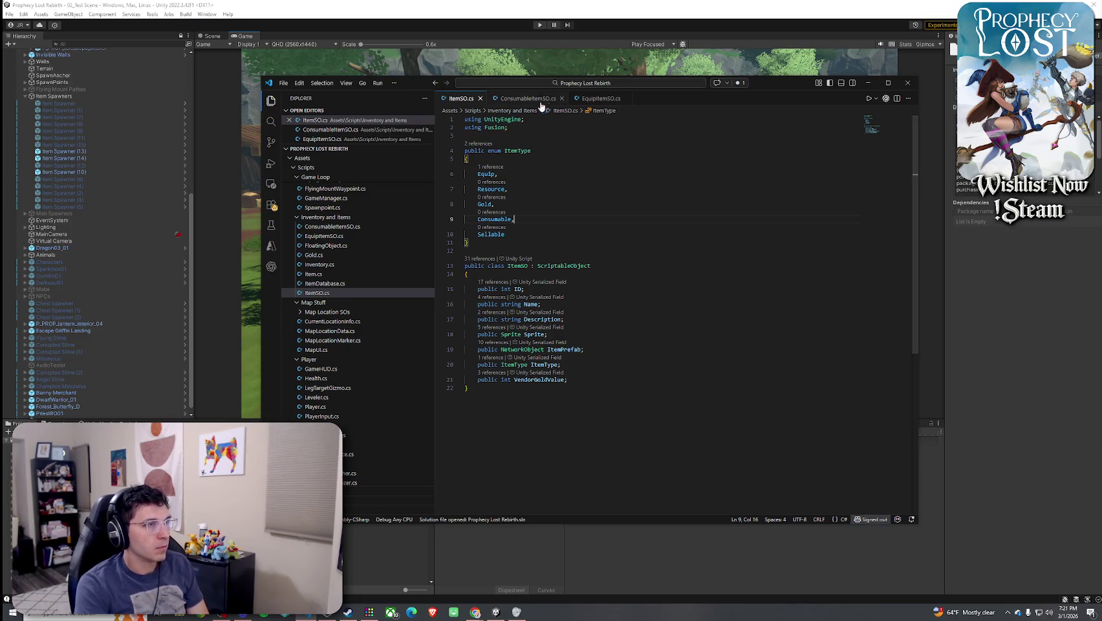
drag(532, 101, 576, 103)
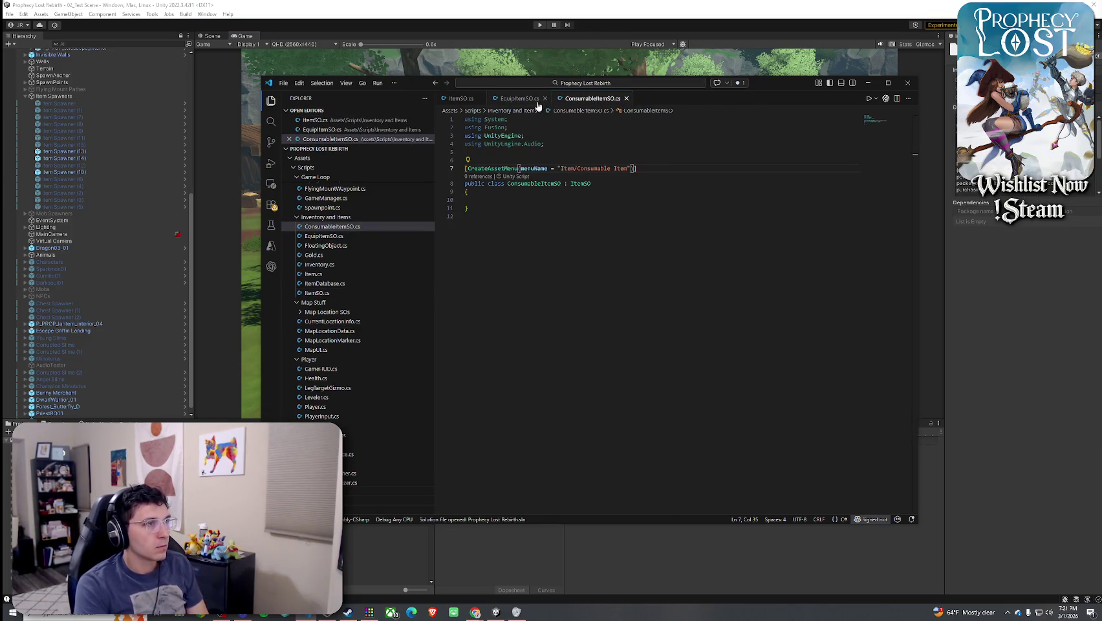
click(283, 83)
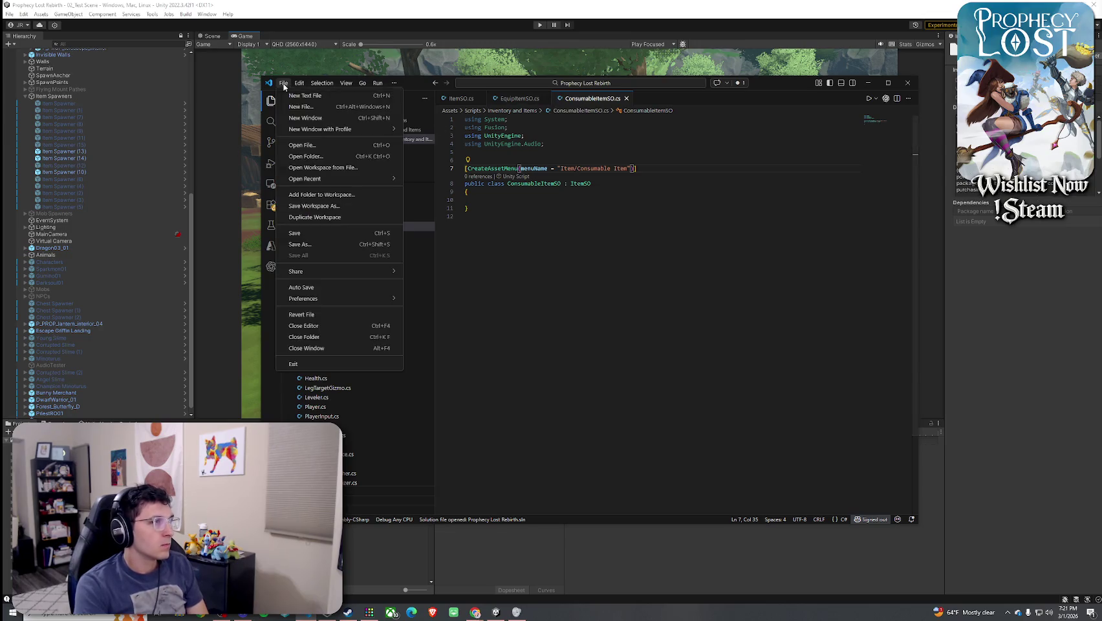
click(322, 243)
key(Escape)
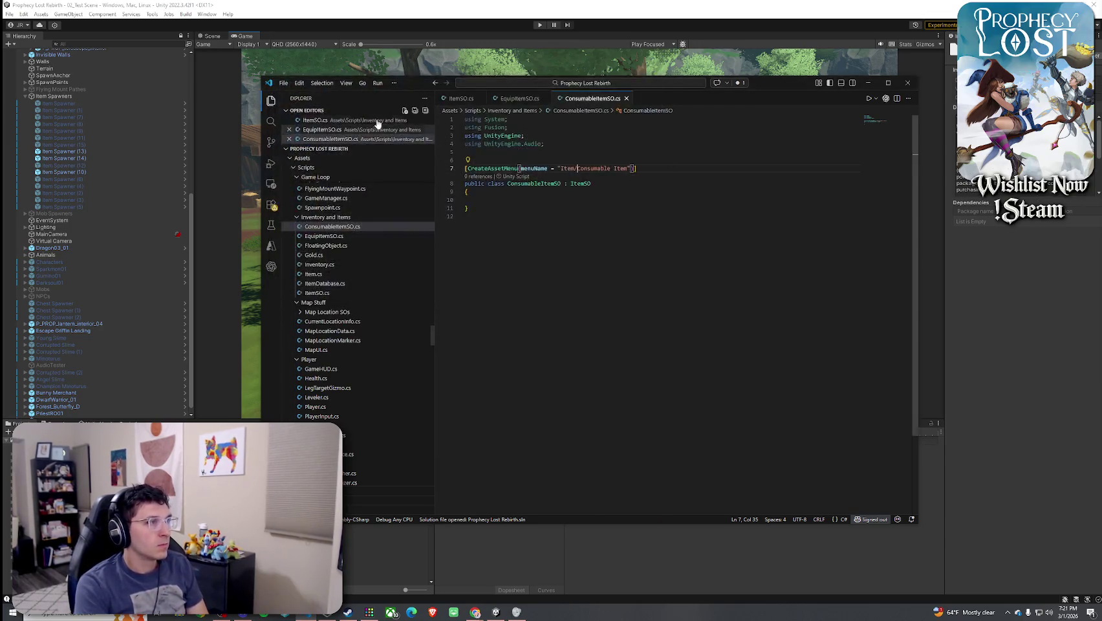
click(285, 83)
click(382, 233)
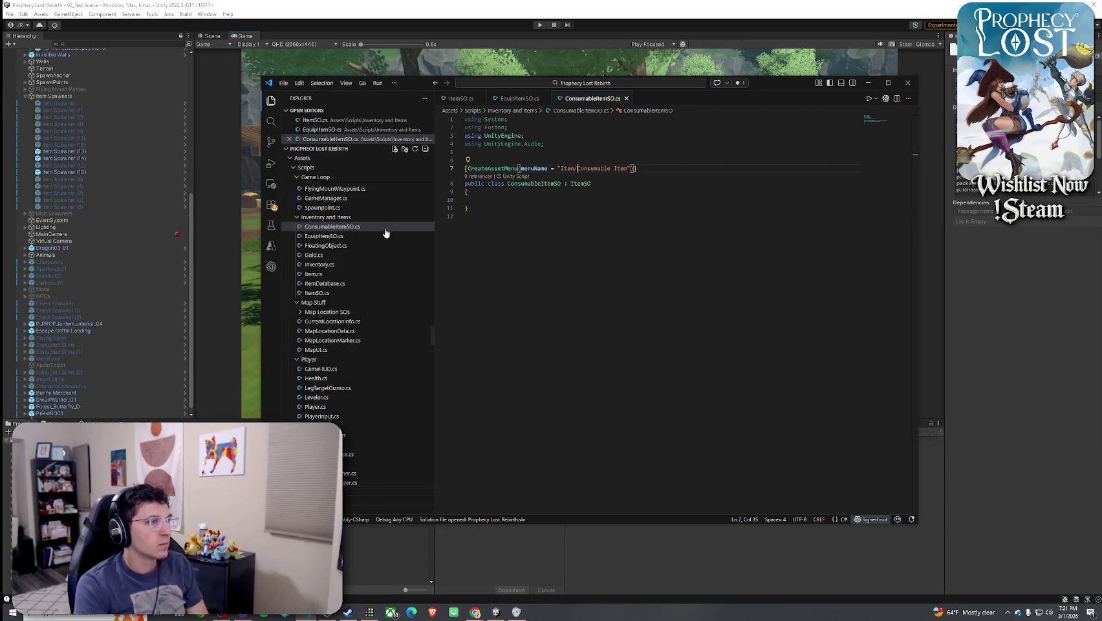
click(554, 199)
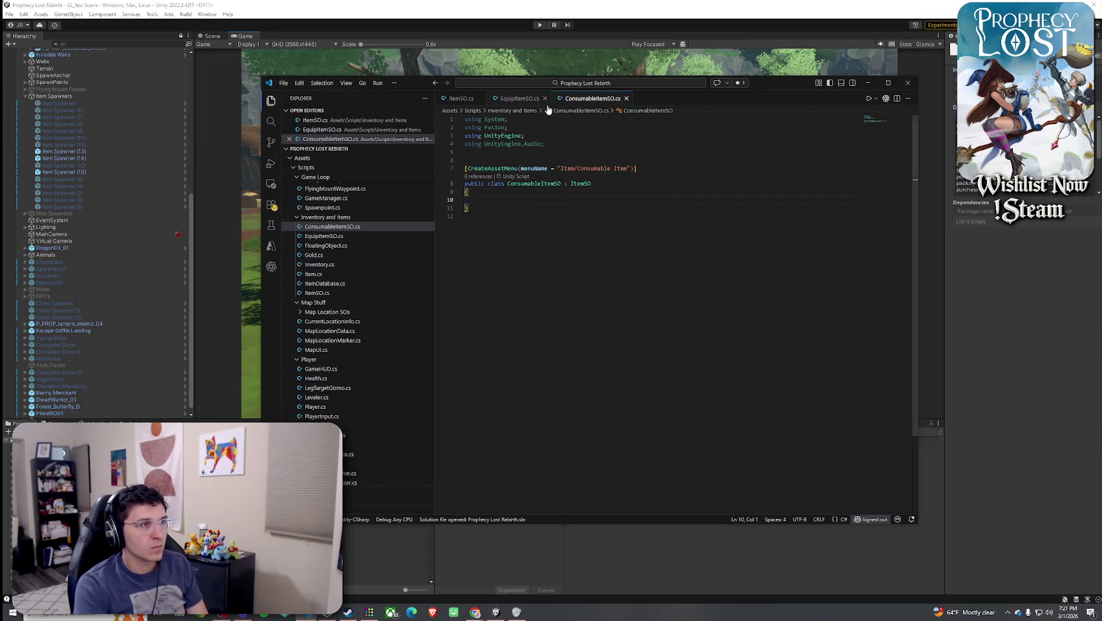
click(517, 98)
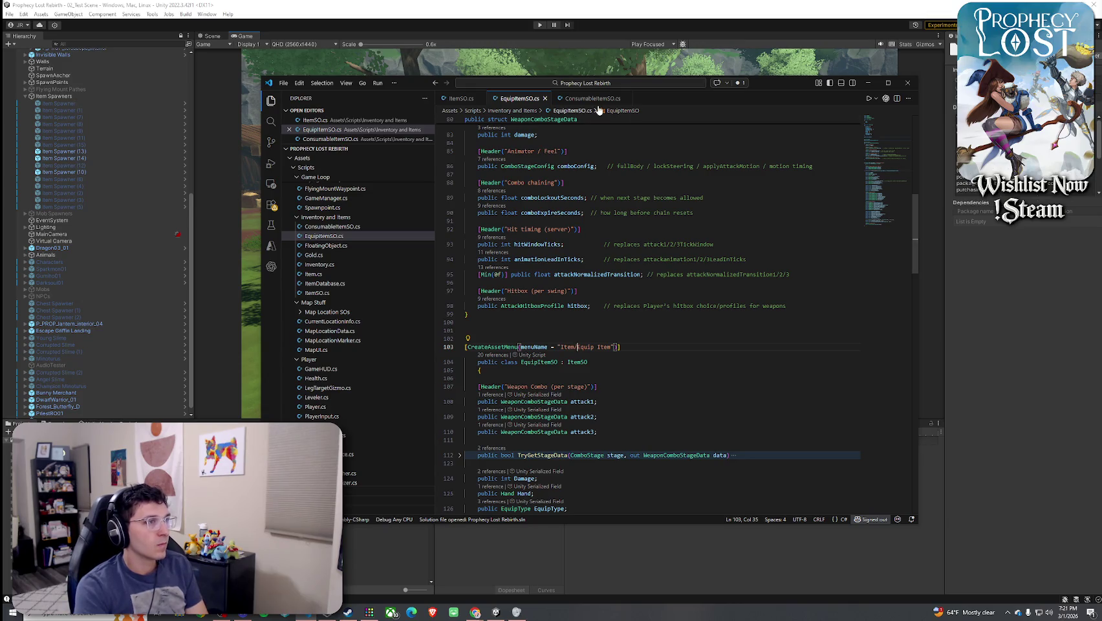
Delete 'Consumable = 9' from the EquipType enum, leaving DemonsEye = 8 last, then switch to Unity
scroll(573, 120, up, 5)
scroll(573, 119, up, 2)
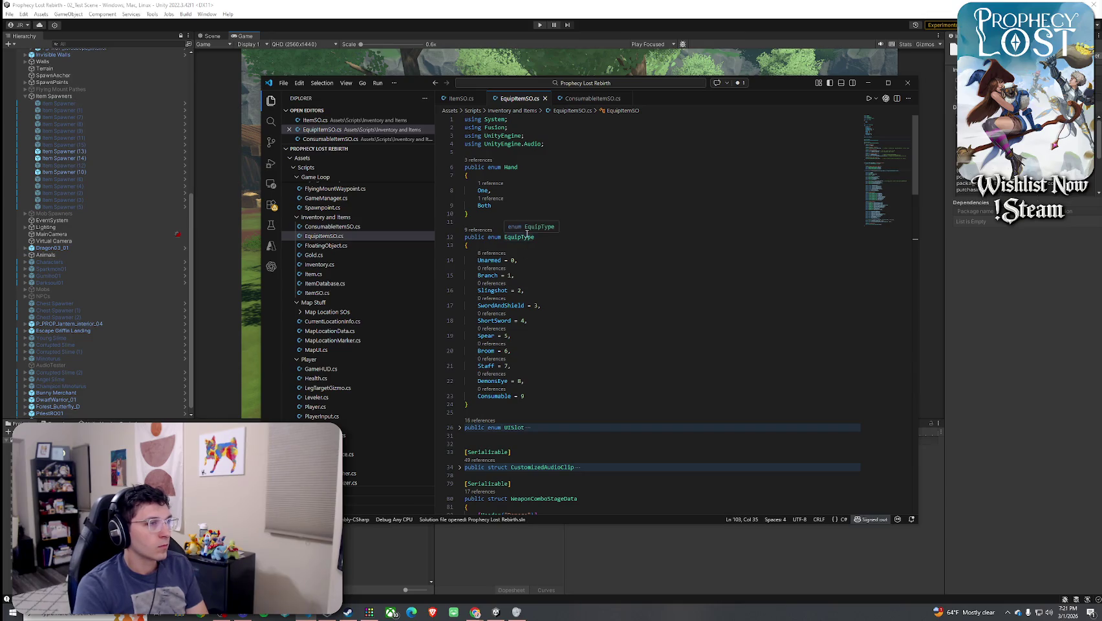
drag(524, 396, 421, 398)
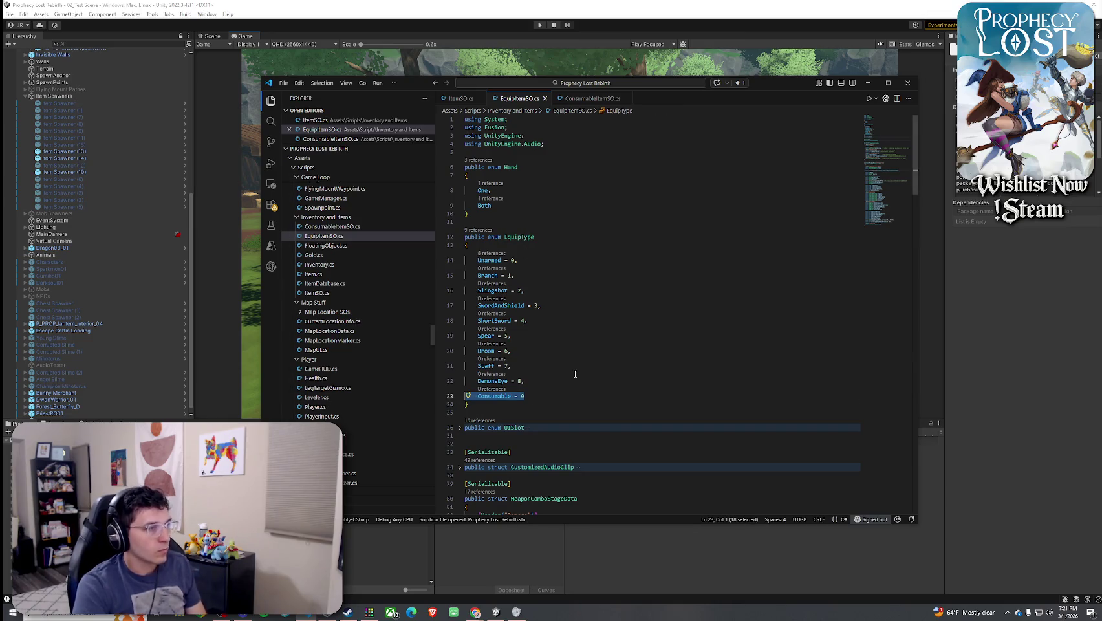
key(BackSpace)
key(BackSpace)
key(BackSpace)
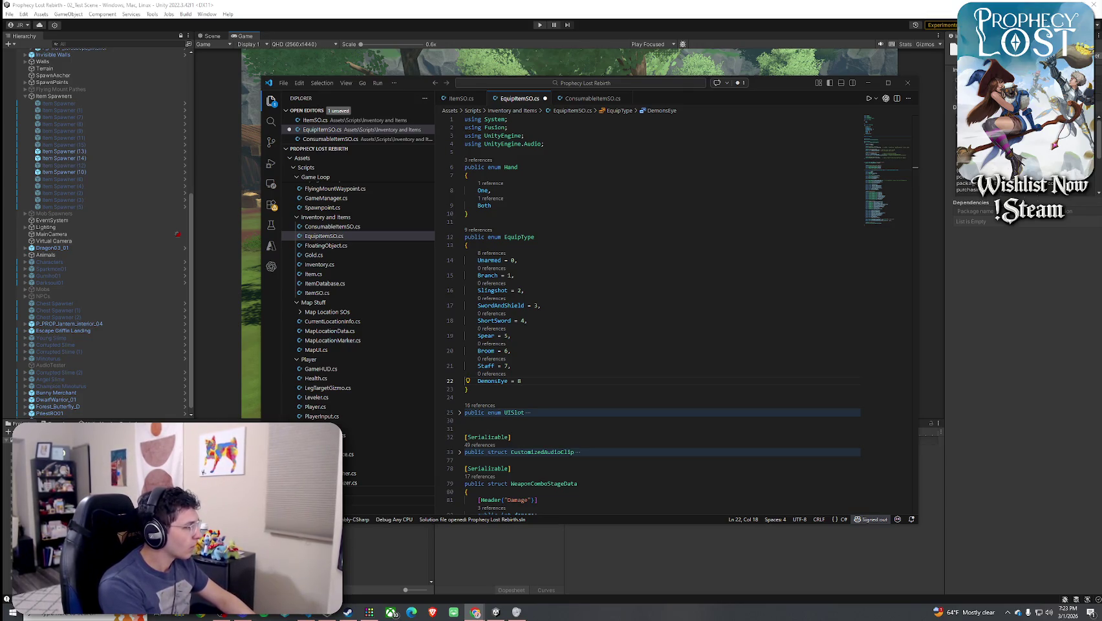
key(alt+Tab)
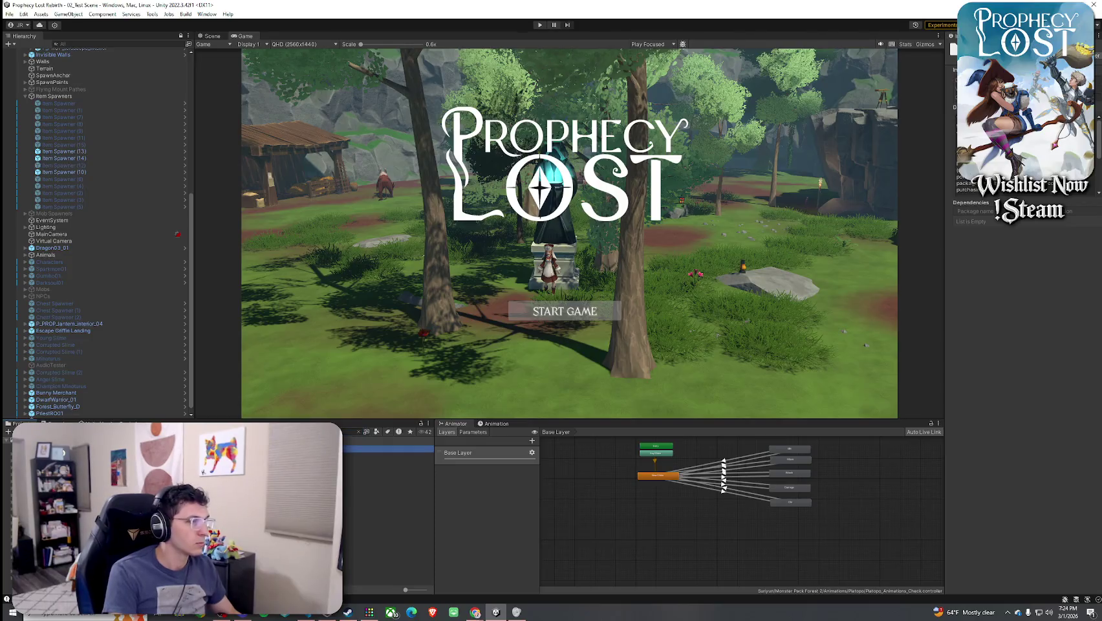
Open the Player prefab for editing in Unity, then return to VS Code
key(Return)
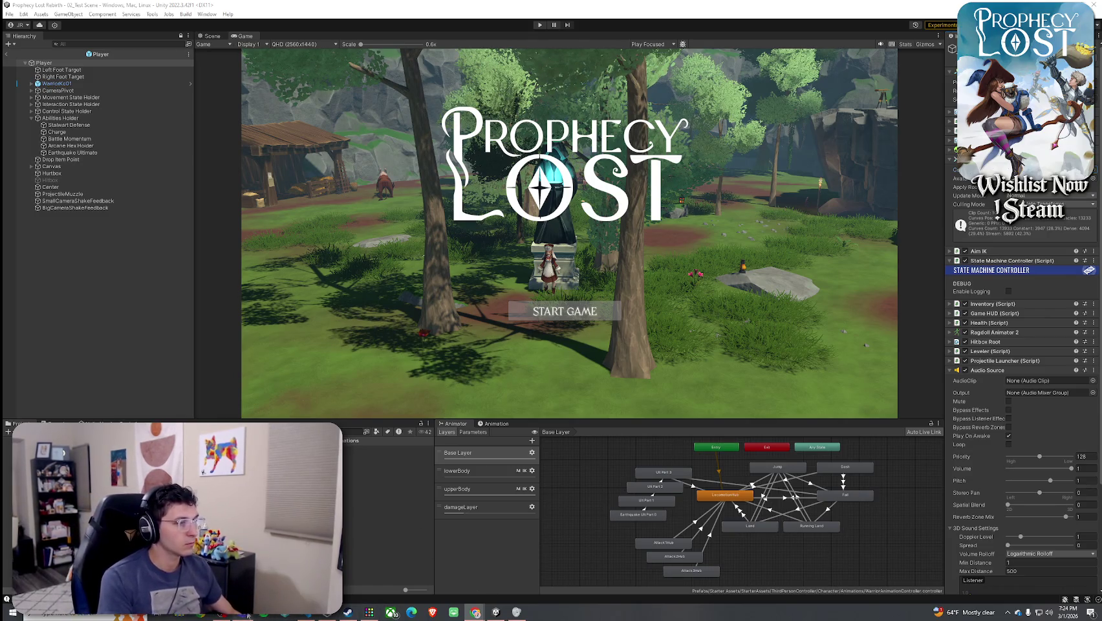
click(327, 617)
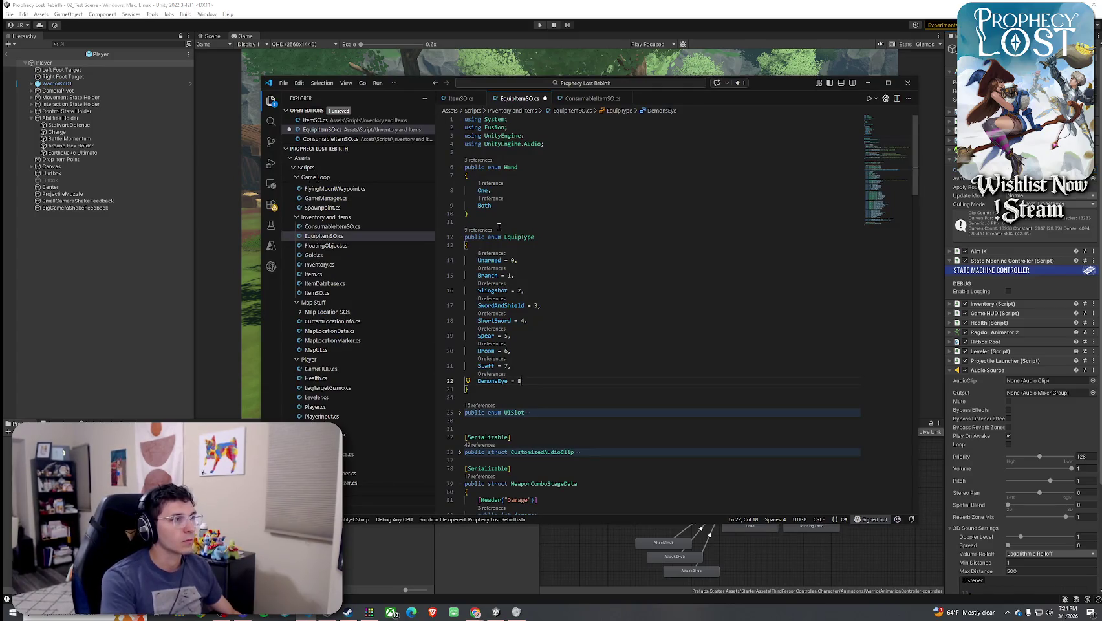
Save EquipItemSO.cs and open ConsumableItemSO.cs from the Explorer
click(283, 82)
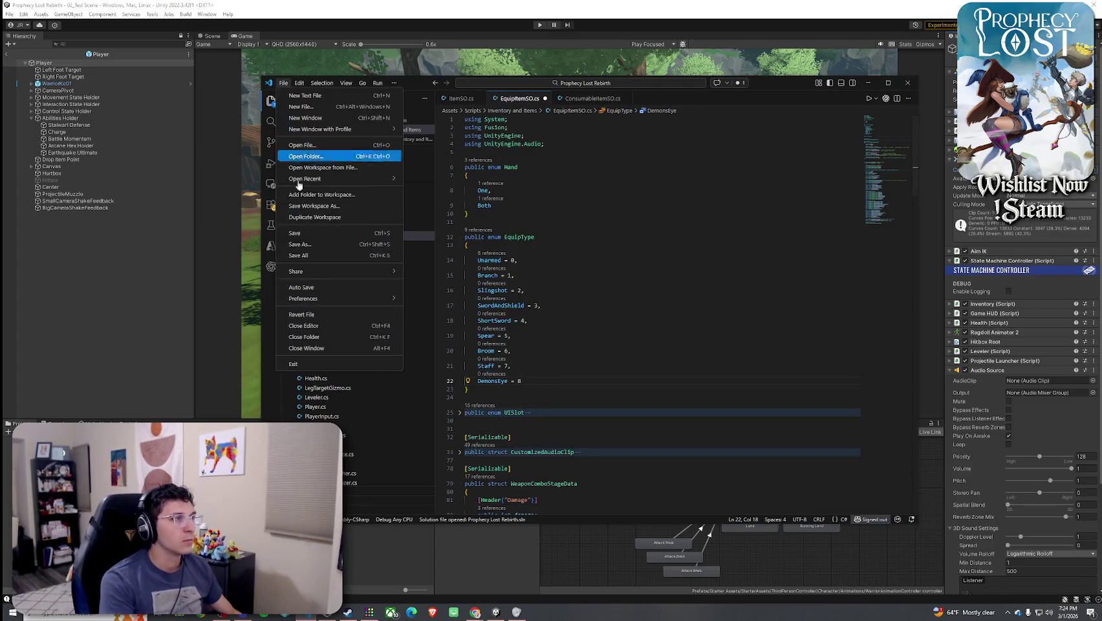
click(303, 228)
click(332, 227)
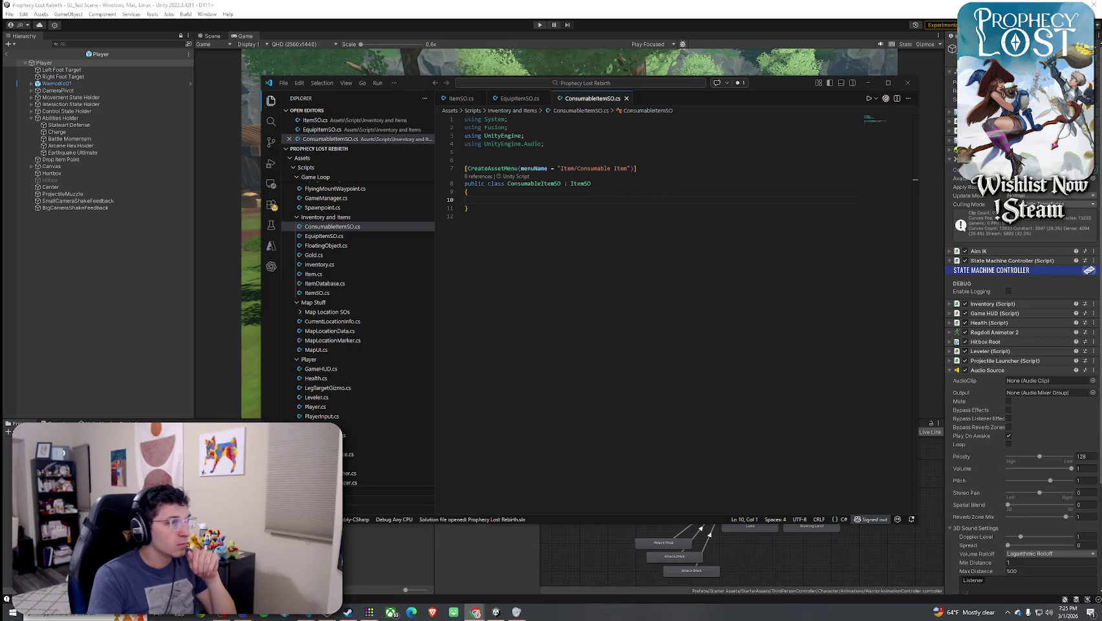
Paste the ConsumableKind, ConsumableDrinkType and ConsumableThrowableType enums above the CreateAssetMenu attribute
click(512, 160)
key(Return)
key(Return)
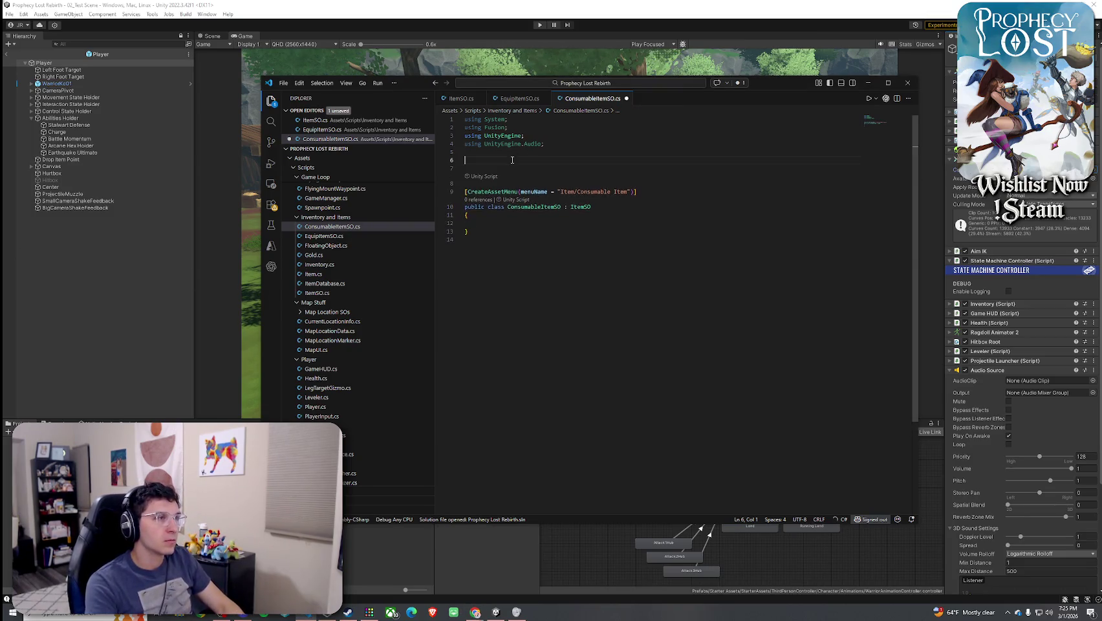
key(Delete)
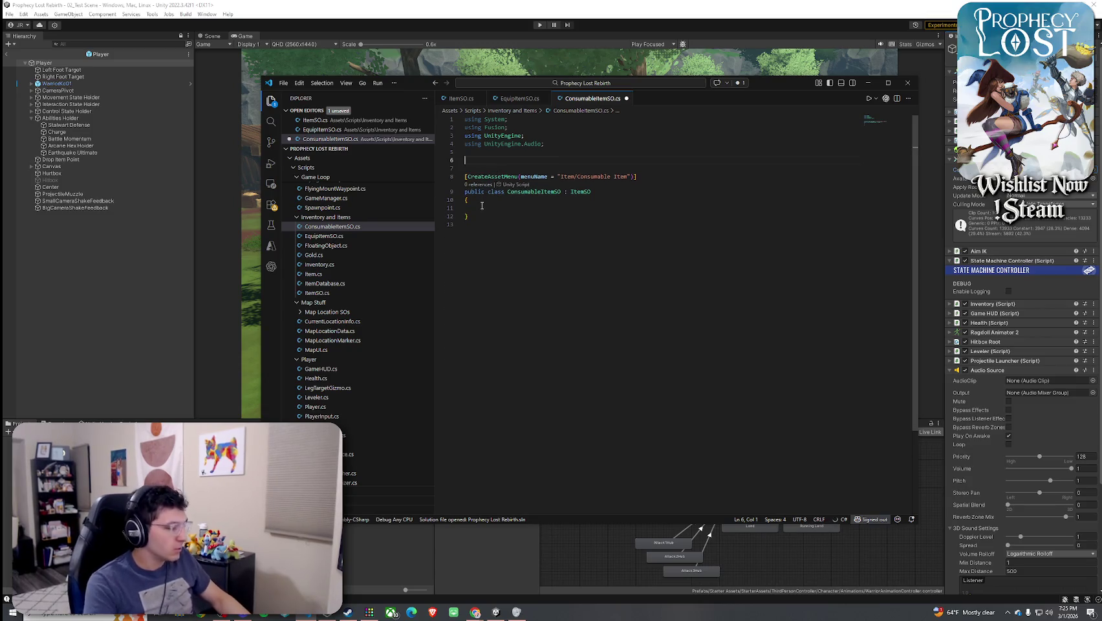
text(public enum ConsumableKind {     Drink = 0,     // heal/stamina/mana restore     Throwable = 1  // uses ProjectileLauncher (bomb, poison vial, etc.) }  public enum ConsumableDrinkType {     HealingPotion = 0,     StaminaPotion = 1,     ManaPotion = 2 }  public enum ConsumableThrowableType {     SmallBomb = 0,     PoisonVial = 1 })
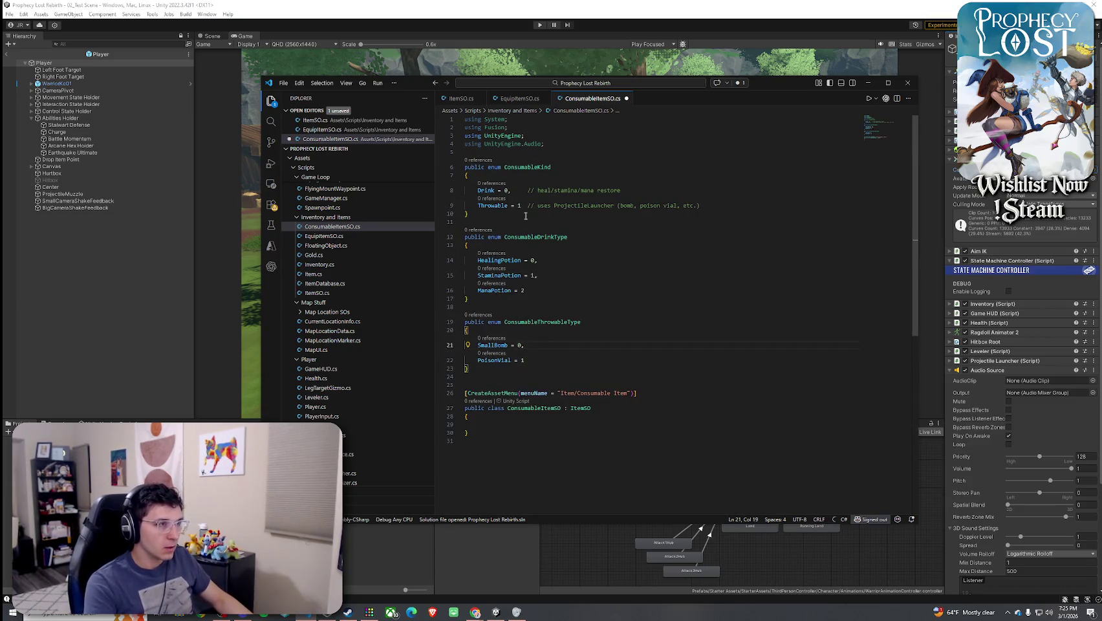
Add a 'public ConsumableKind Kind;' field to the class body, then select lines 6–24
click(552, 167)
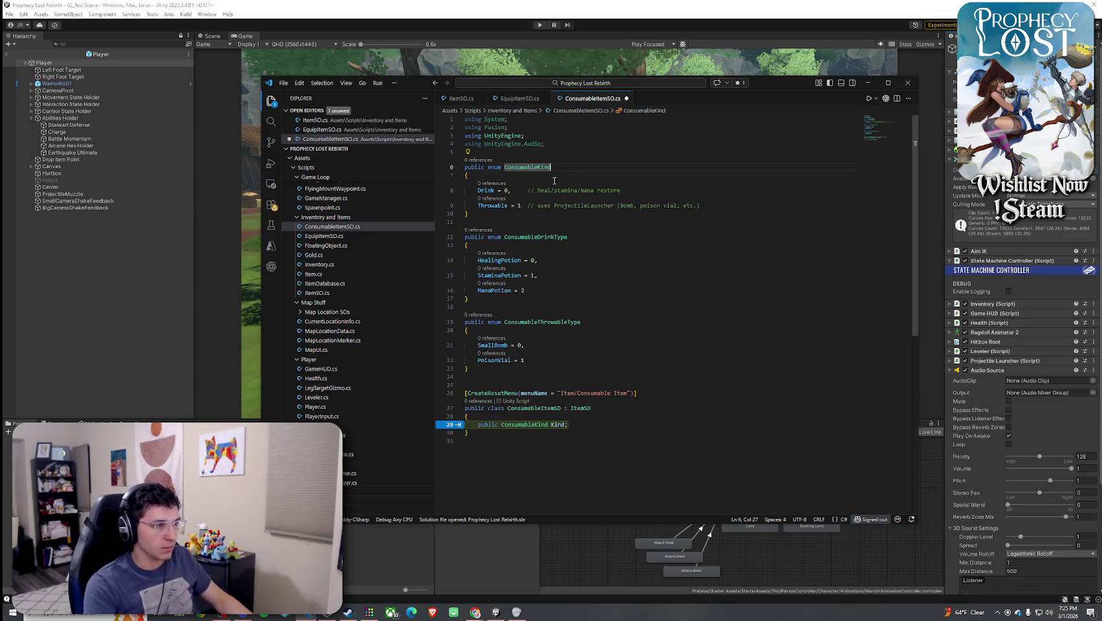
key(Tab)
key(Tab)
key(Escape)
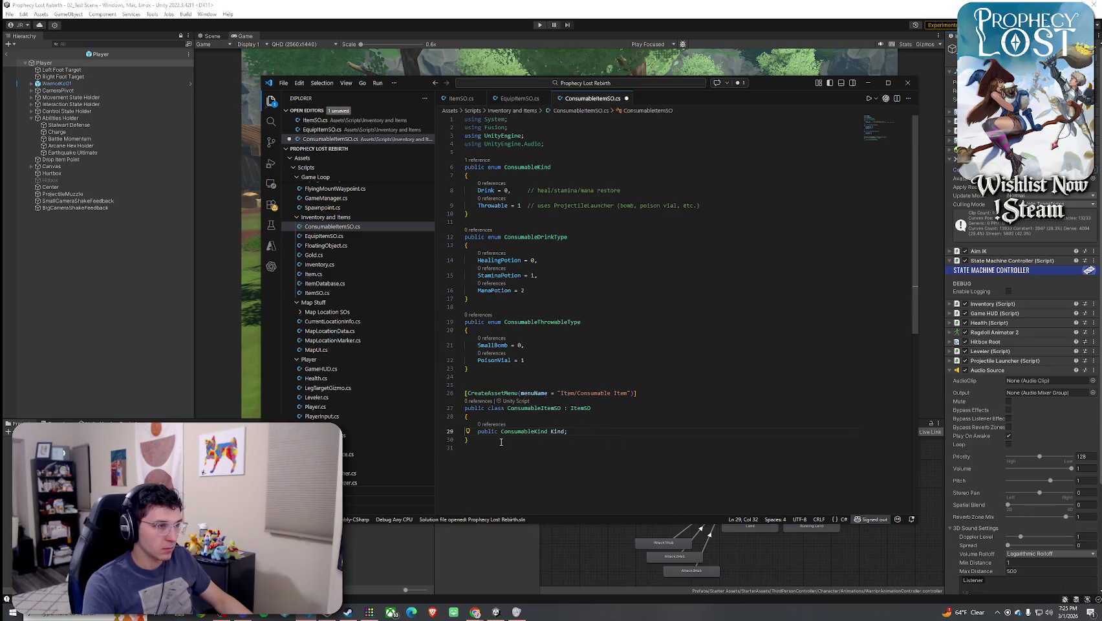
key(Return)
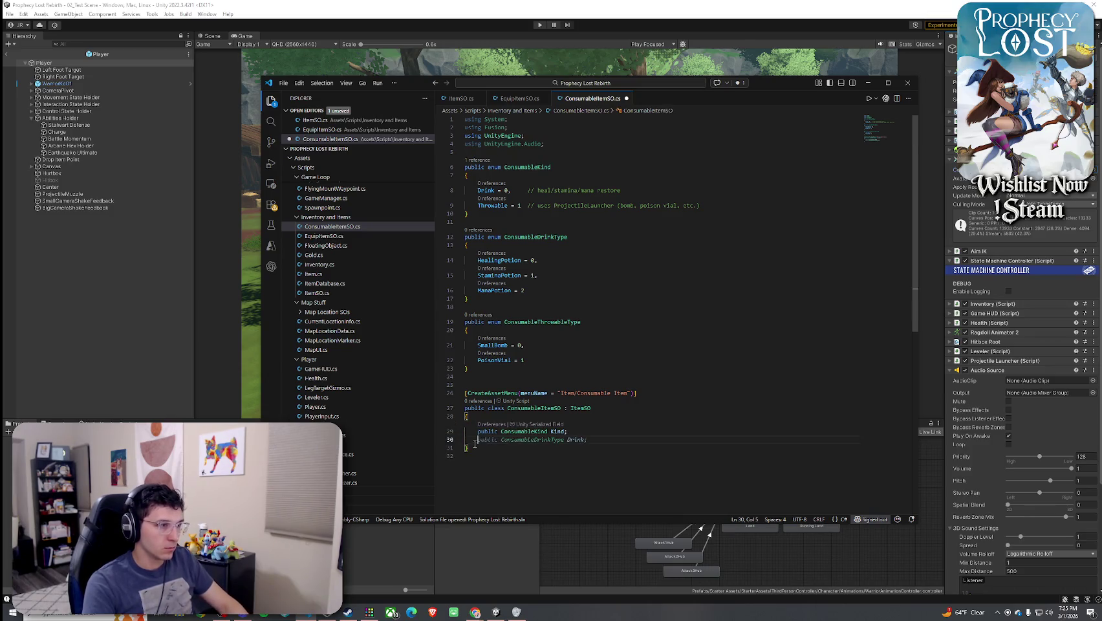
click(567, 433)
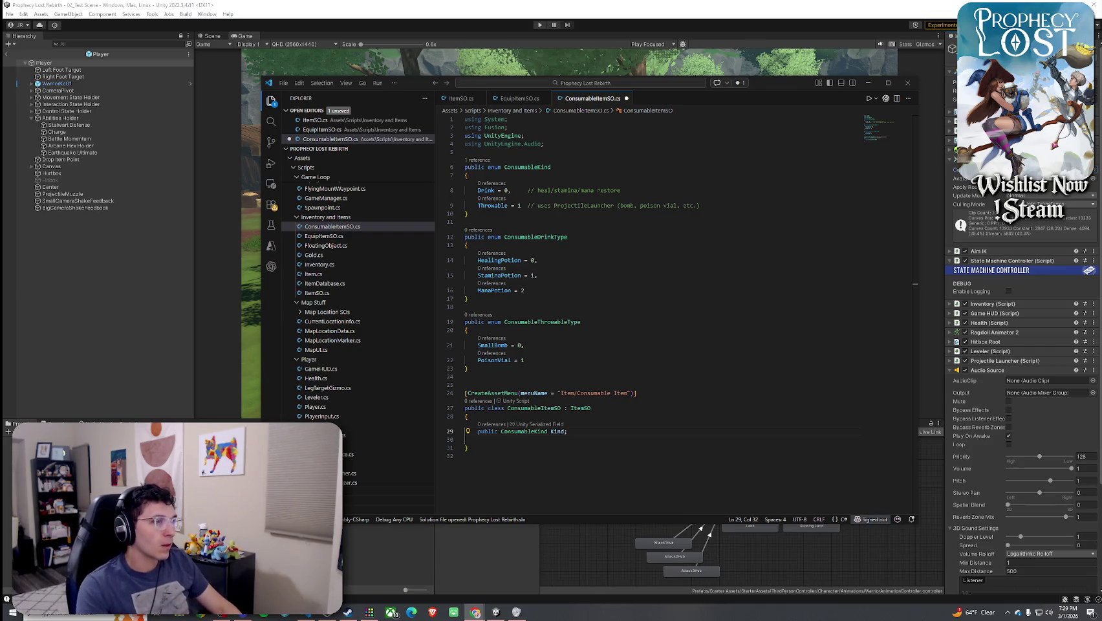
mouse_move(465, 376)
mouse_down()
mouse_move(460, 176)
mouse_move(569, 191)
mouse_up()
Delete the consumable enums and Kind field, save ConsumableItemSO.cs, and move the window to reveal Unity
key(Delete)
key(BackSpace)
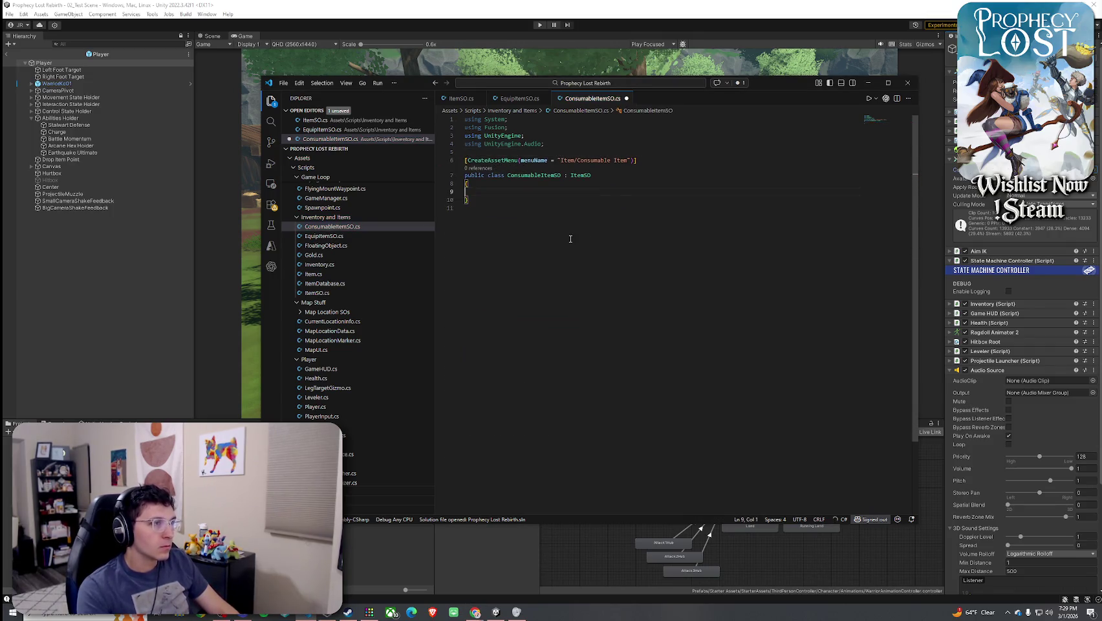
click(283, 83)
click(311, 244)
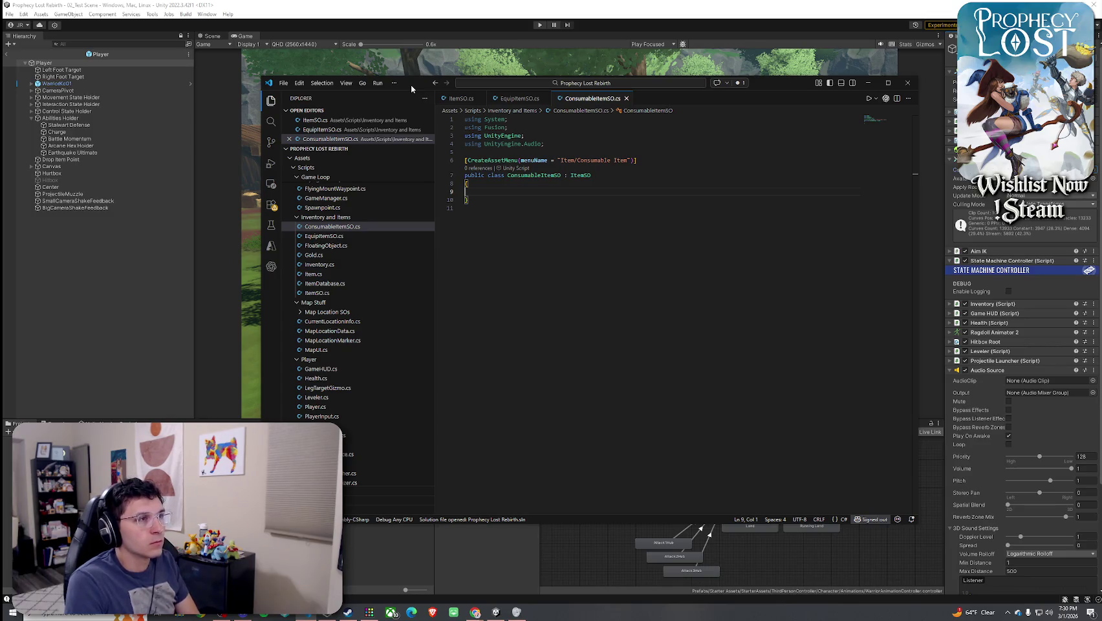
mouse_move(411, 84)
mouse_down()
mouse_move(255, 110)
mouse_move(1, 115)
mouse_up()
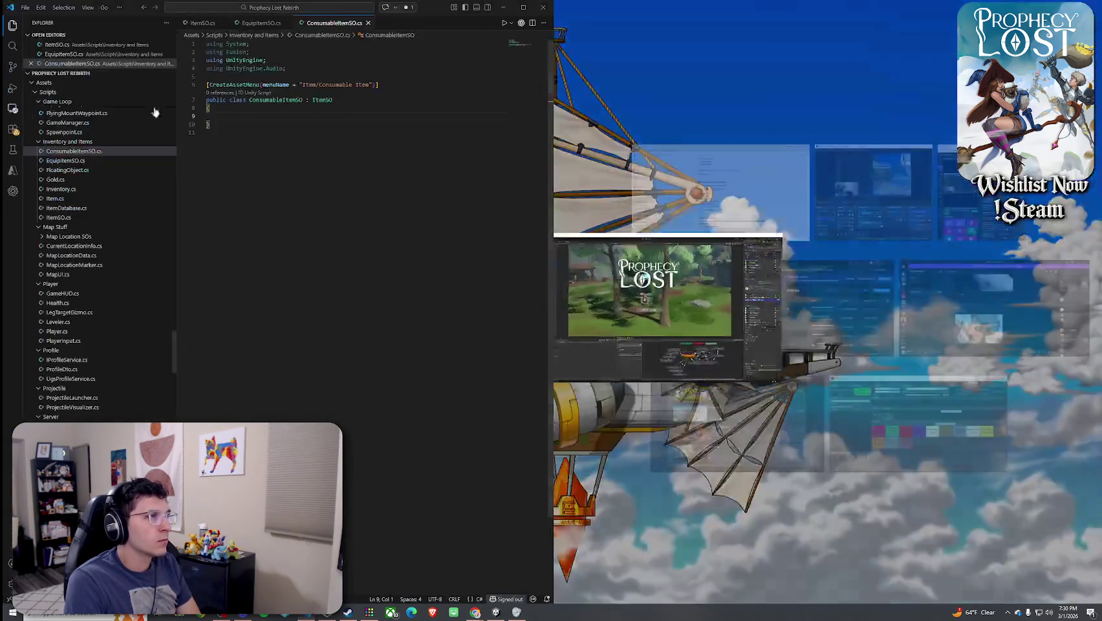
Narrow the VS Code window beside Unity's game view, hide the Explorer sidebar, and indent line 9
click(610, 161)
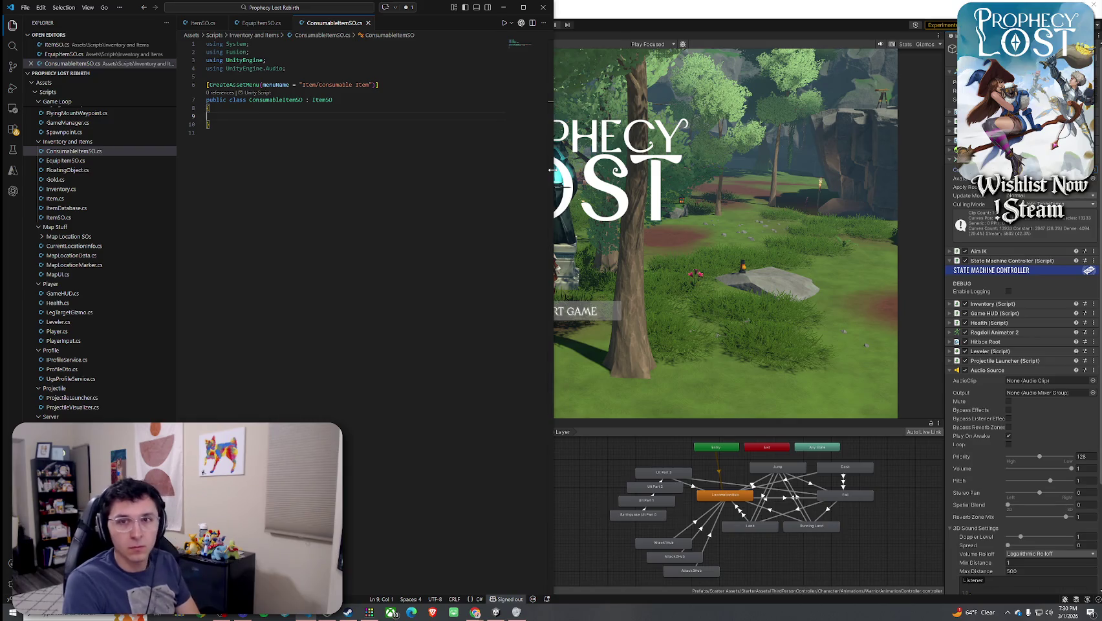
drag(436, 23, 550, 32)
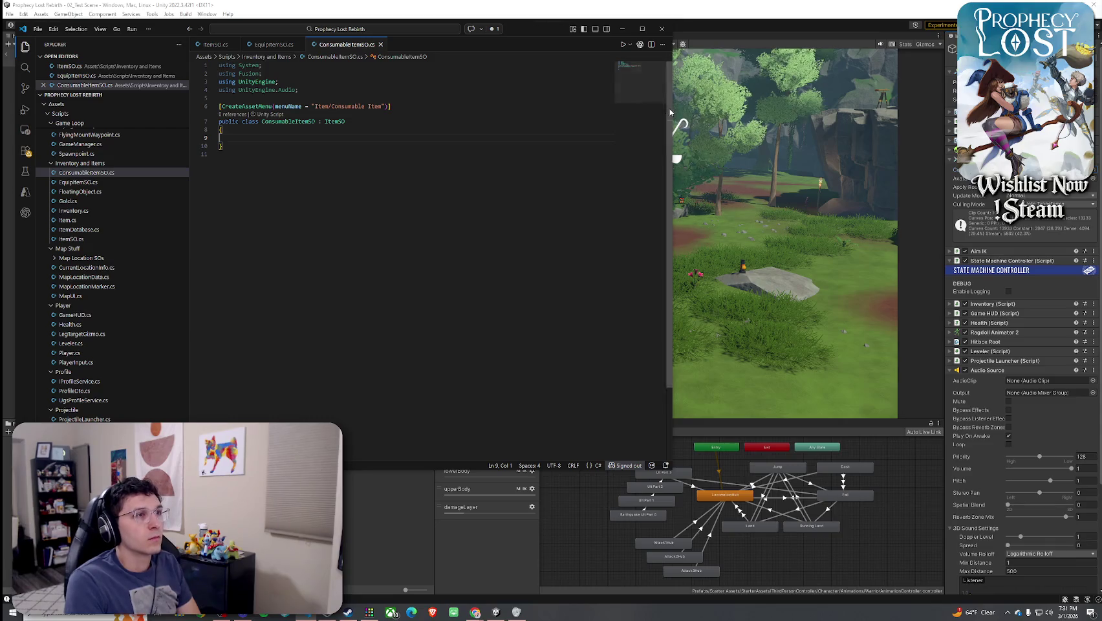
drag(669, 112, 548, 112)
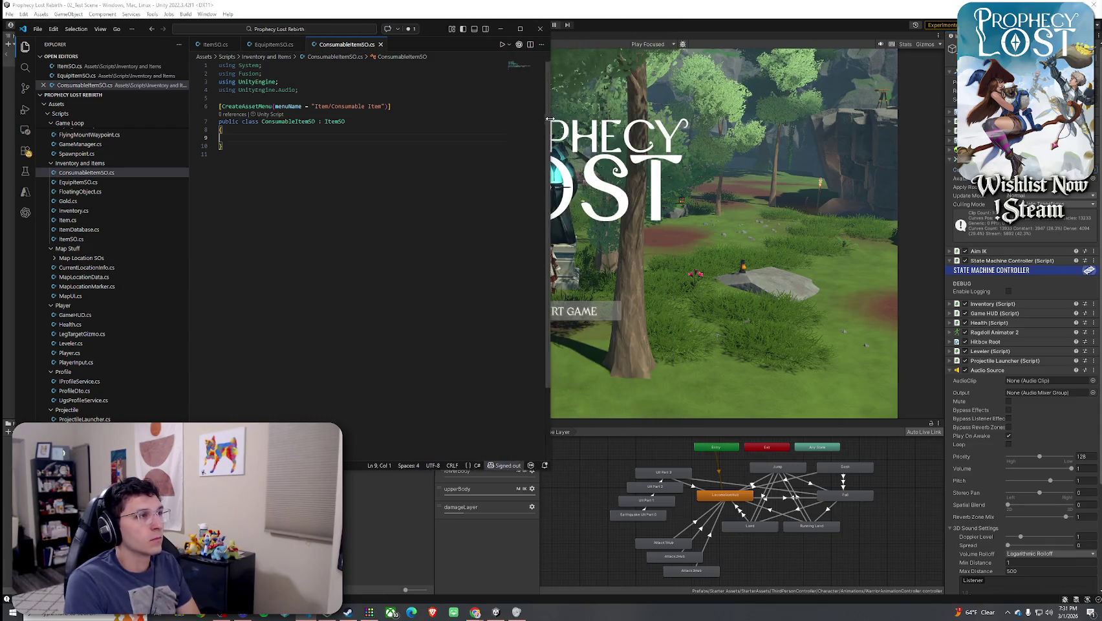
click(25, 46)
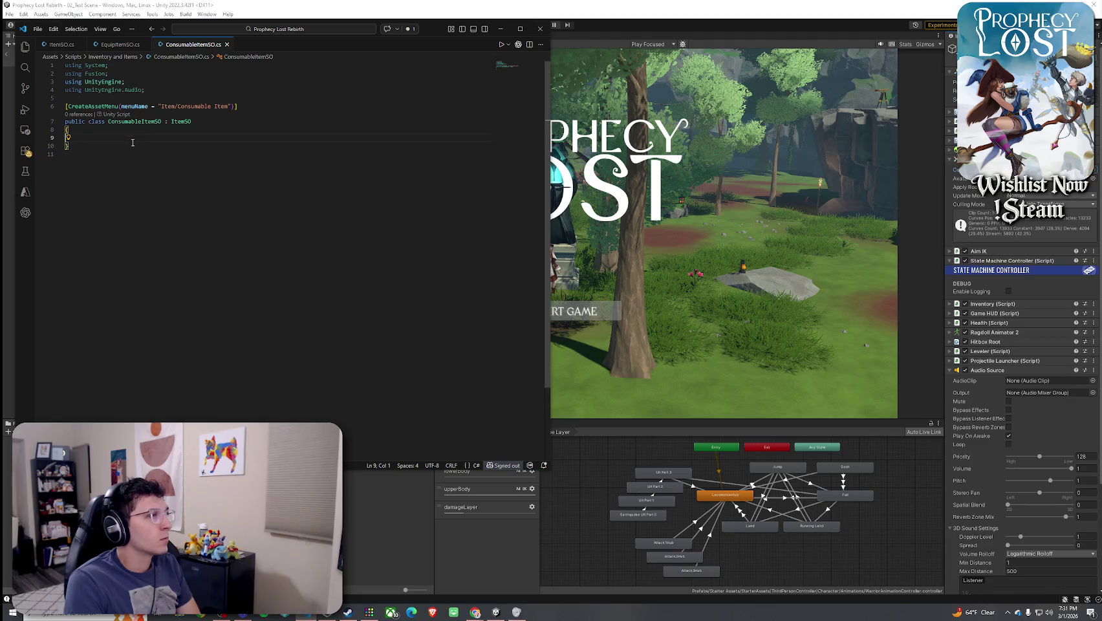
key(Tab)
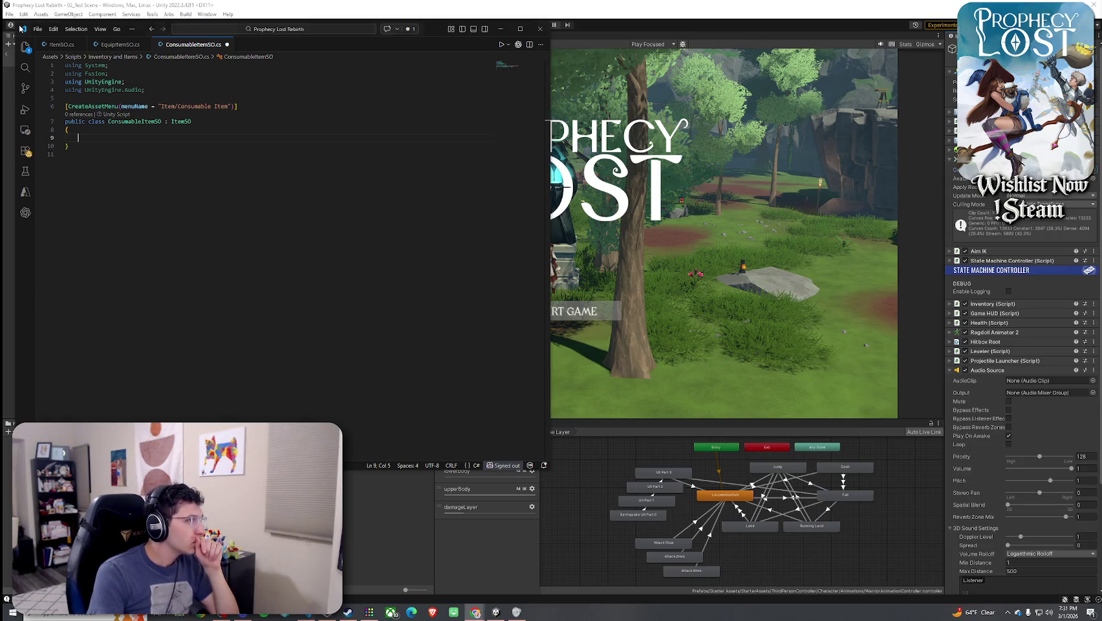
Save ConsumableItemSO.cs and scroll EquipItemSO.cs down to its field declarations
click(38, 29)
click(52, 179)
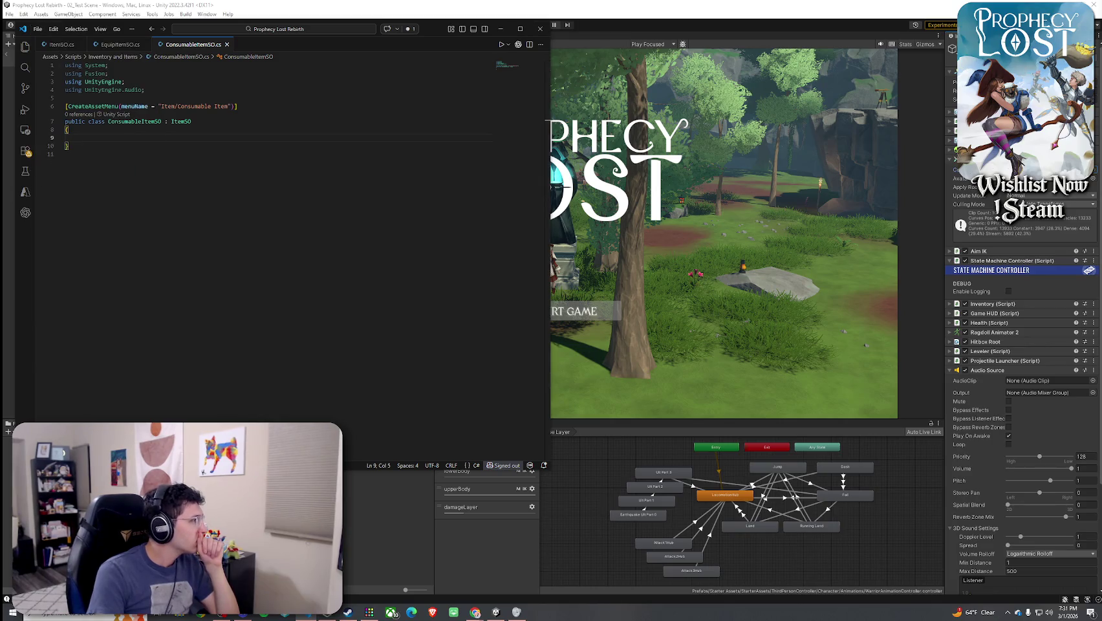
click(116, 44)
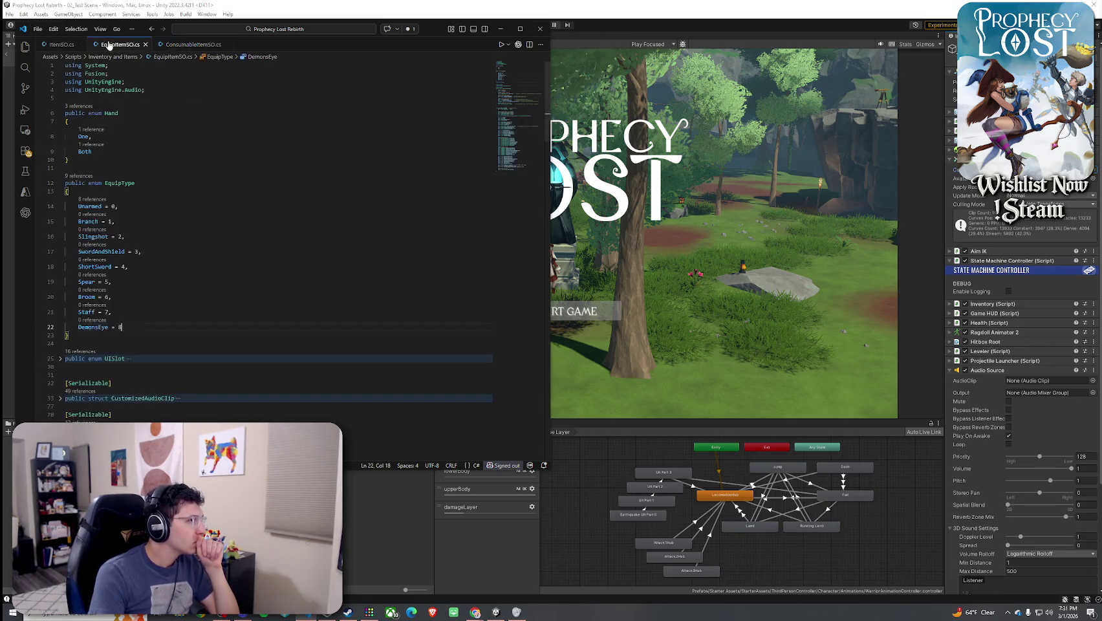
scroll(132, 189, down, 2)
scroll(131, 189, down, 3)
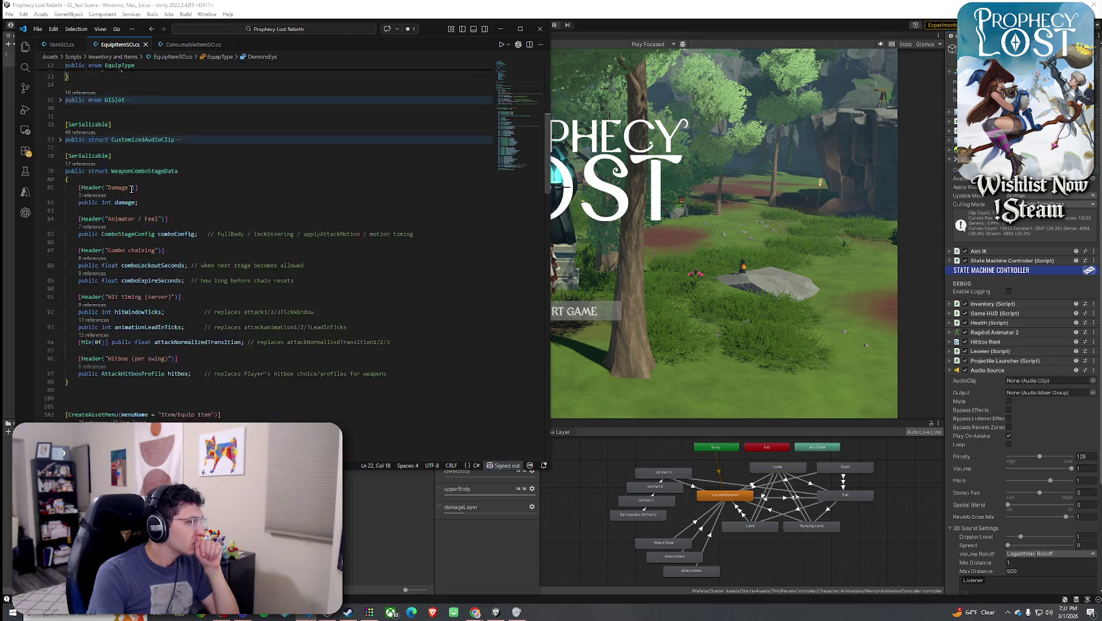
scroll(173, 200, down, 2)
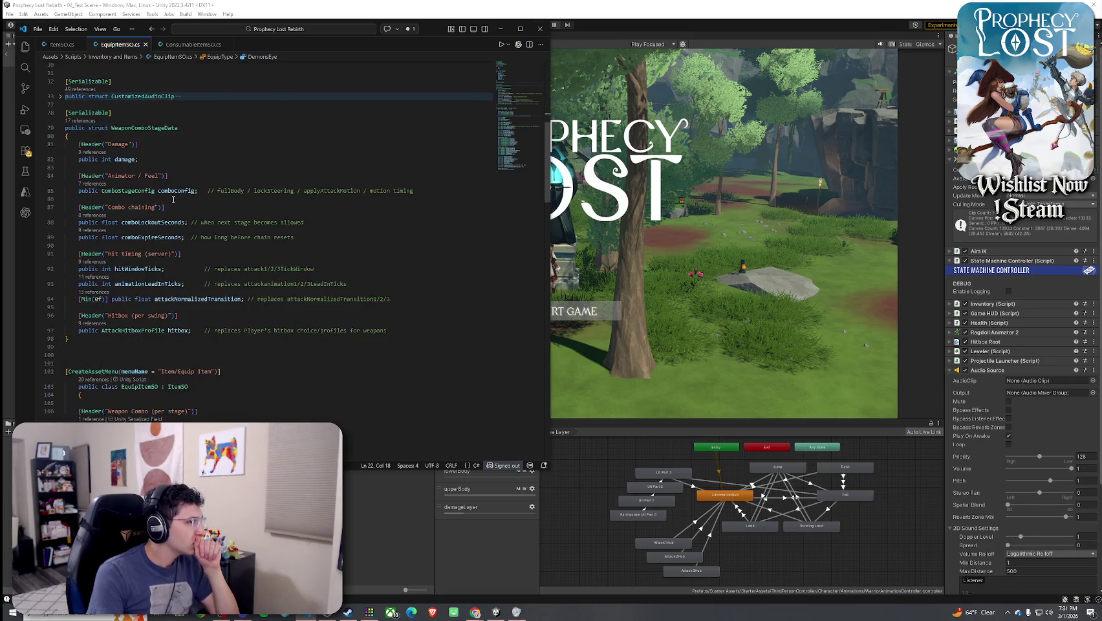
scroll(157, 229, down, 10)
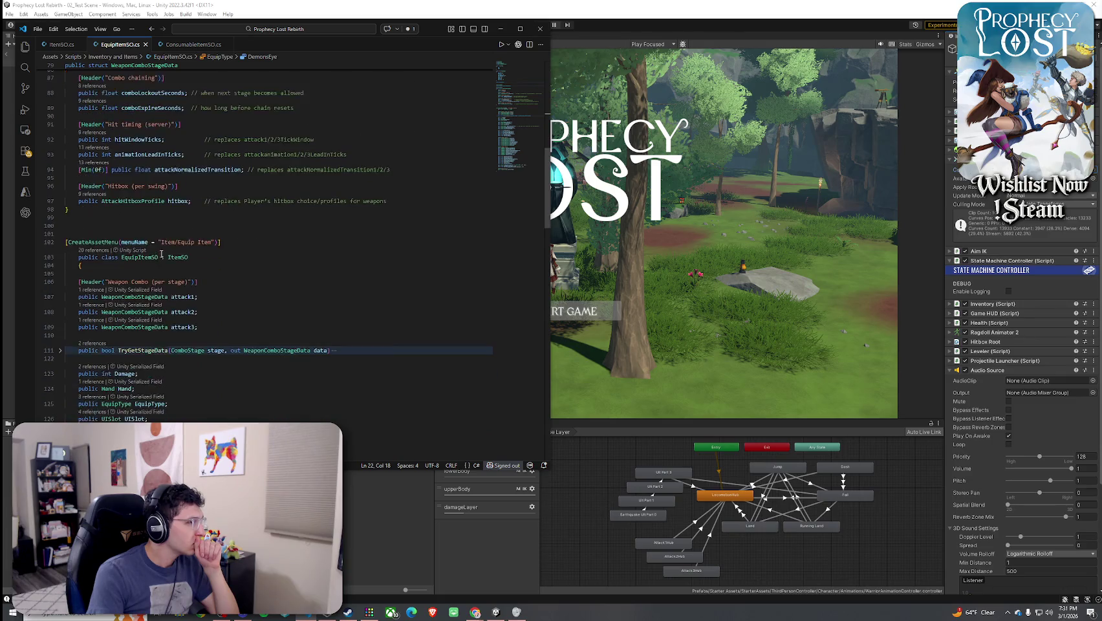
scroll(161, 249, down, 3)
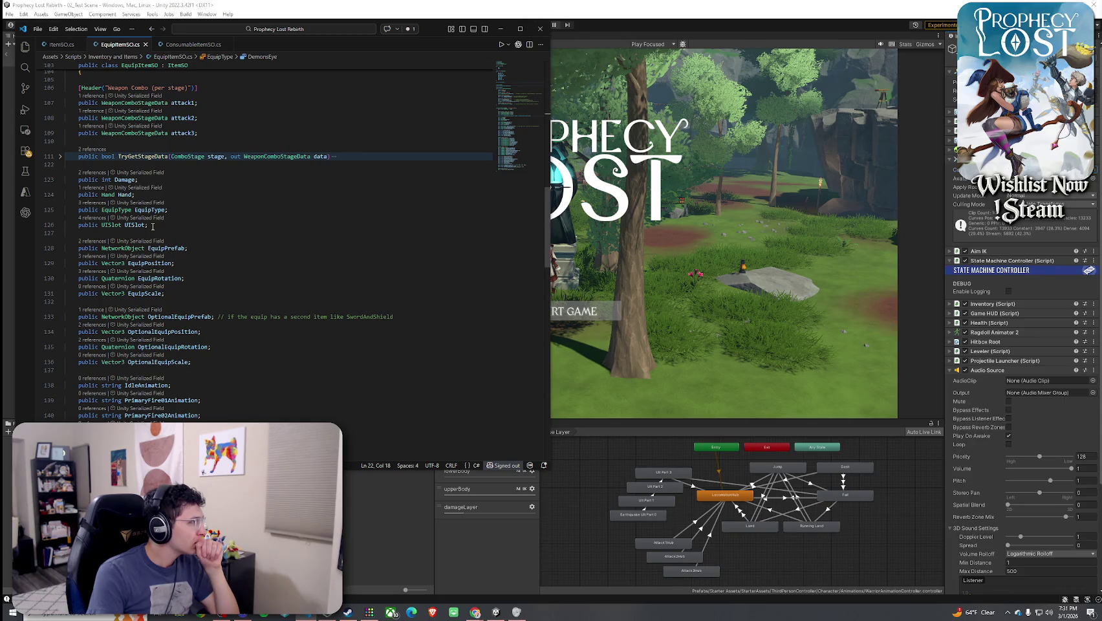
click(155, 225)
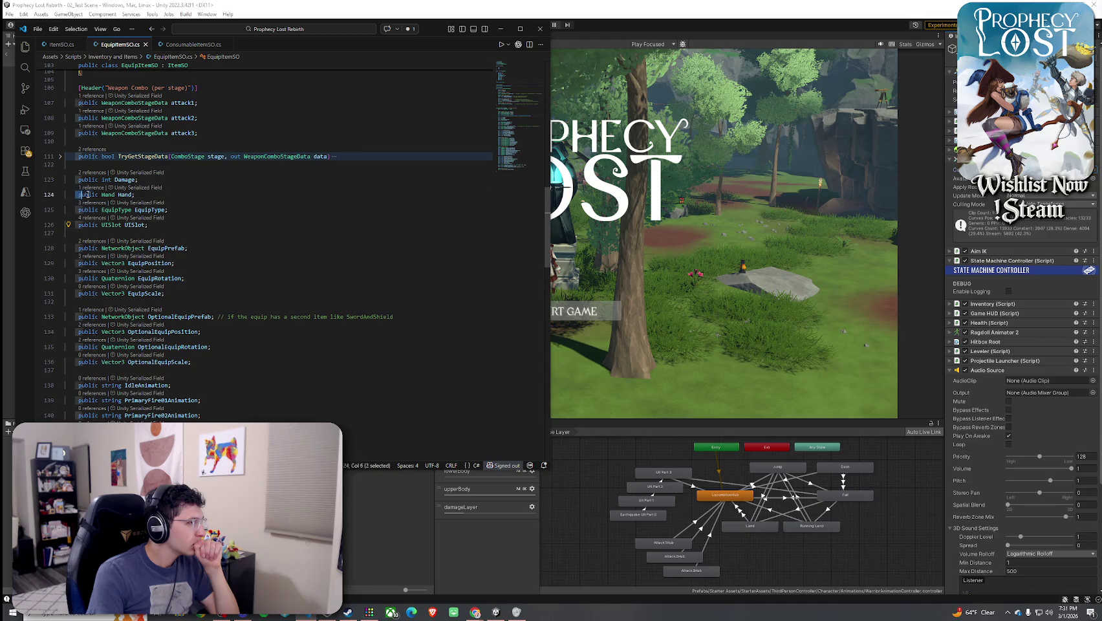
Copy the public Hand Hand field from EquipItemSO into ConsumableItemSO's empty line 9
drag(76, 194, 162, 196)
key(ctrl+c)
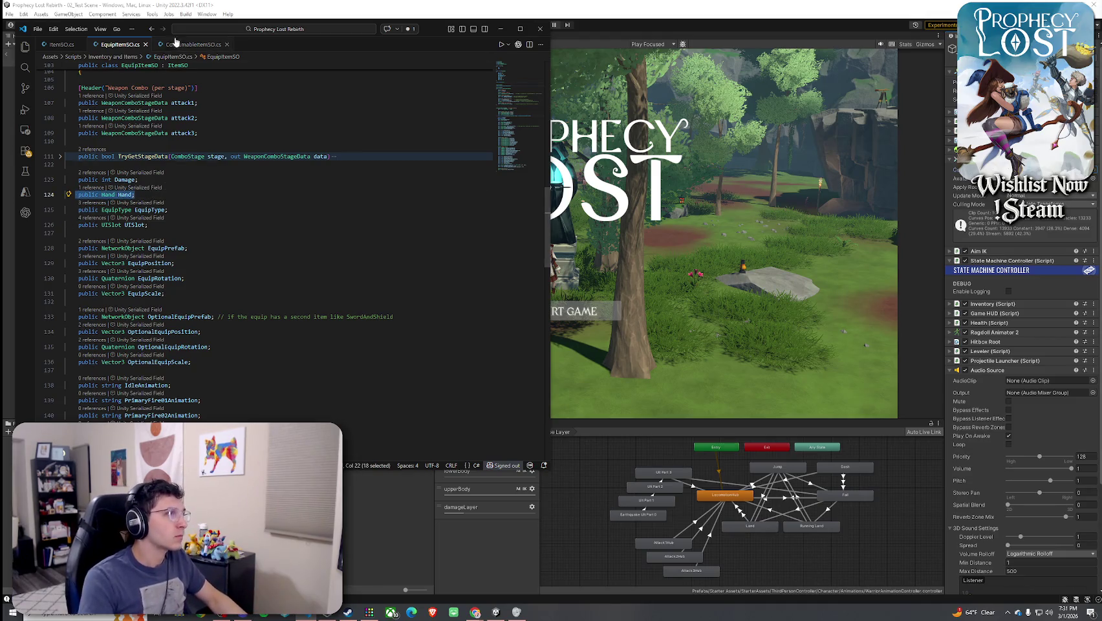
click(194, 44)
click(120, 143)
key(ctrl+v)
key(shift+Tab)
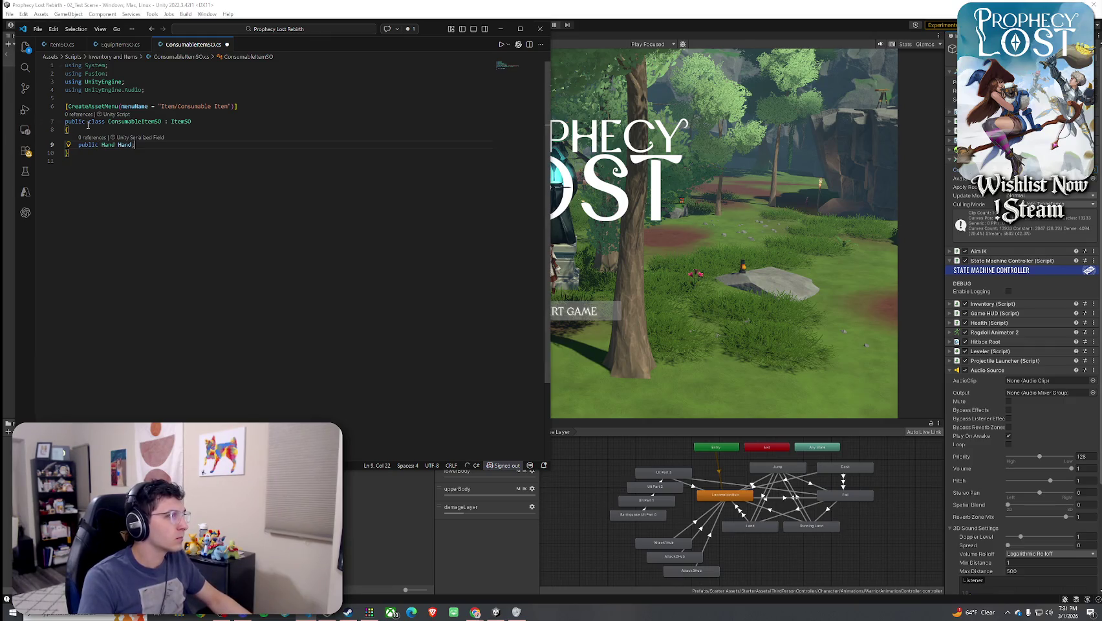
Copy the [Header("Weapon Combo (per stage)")] attribute and paste it above the Hand field
key(ctrl+Tab)
scroll(161, 182, up, 3)
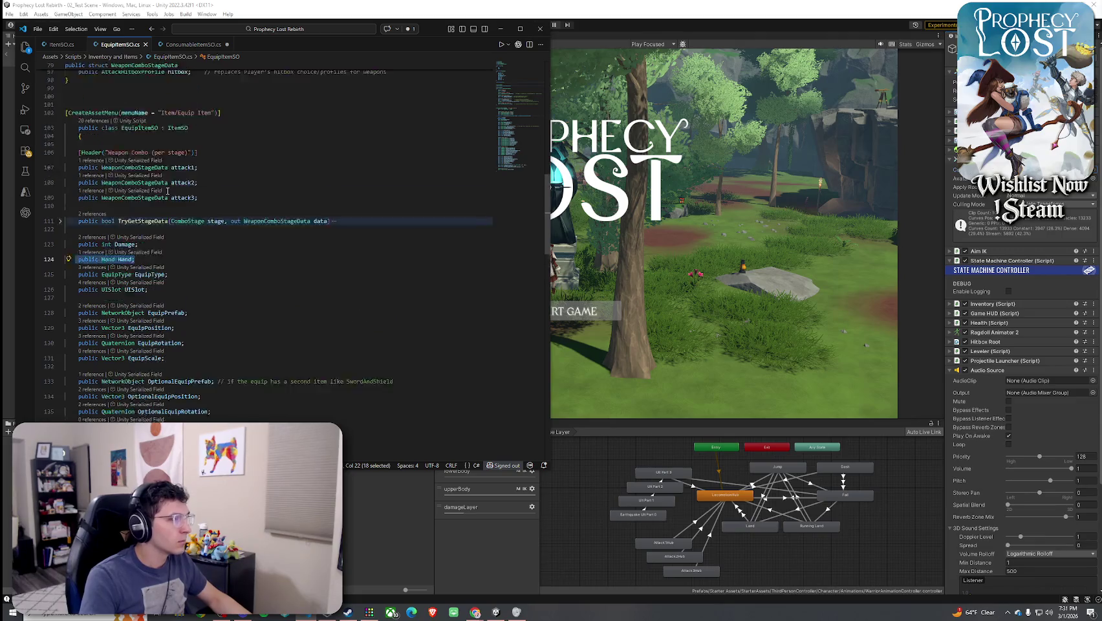
drag(197, 196, 78, 195)
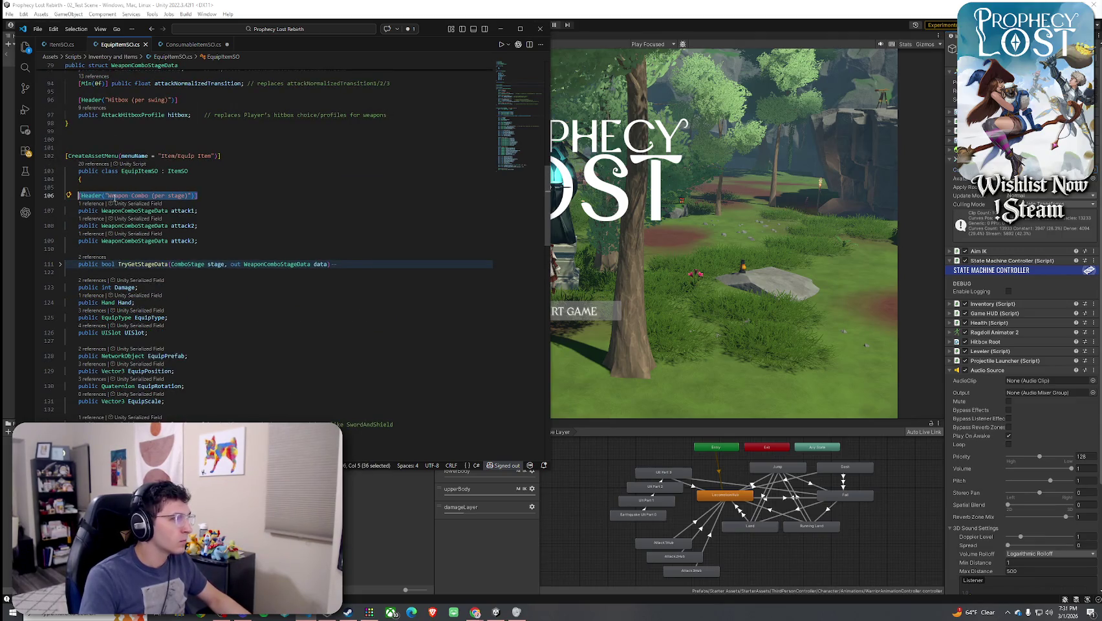
key(ctrl+c)
key(ctrl+Tab)
key(Return)
key(ctrl+v)
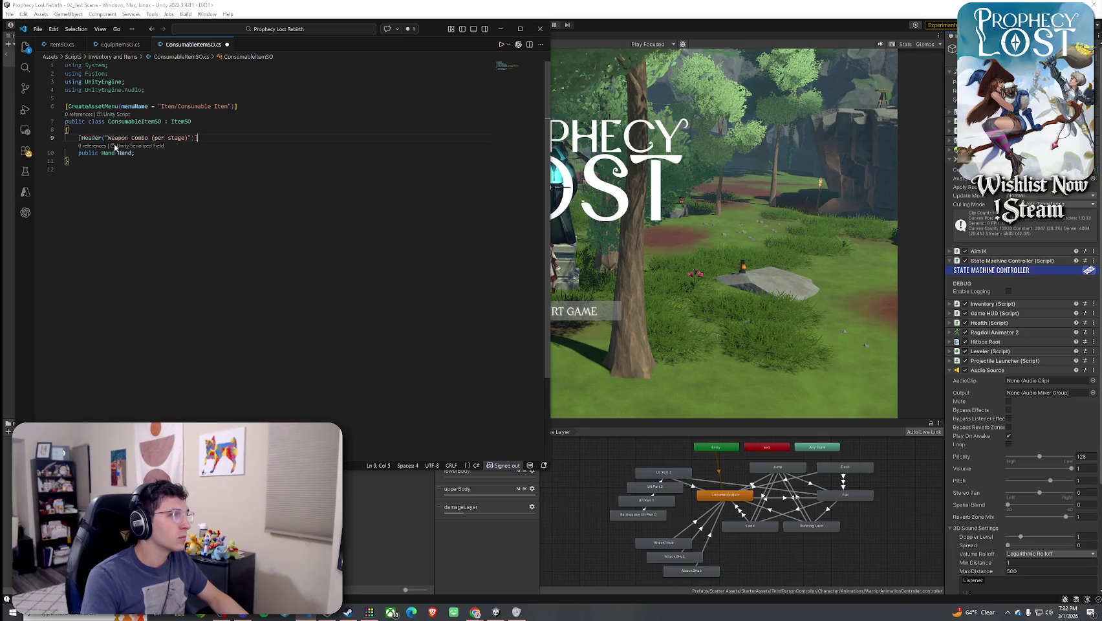
Retitle the header to "Equip Setting" and open a new line below the Hand field
drag(187, 138, 109, 138)
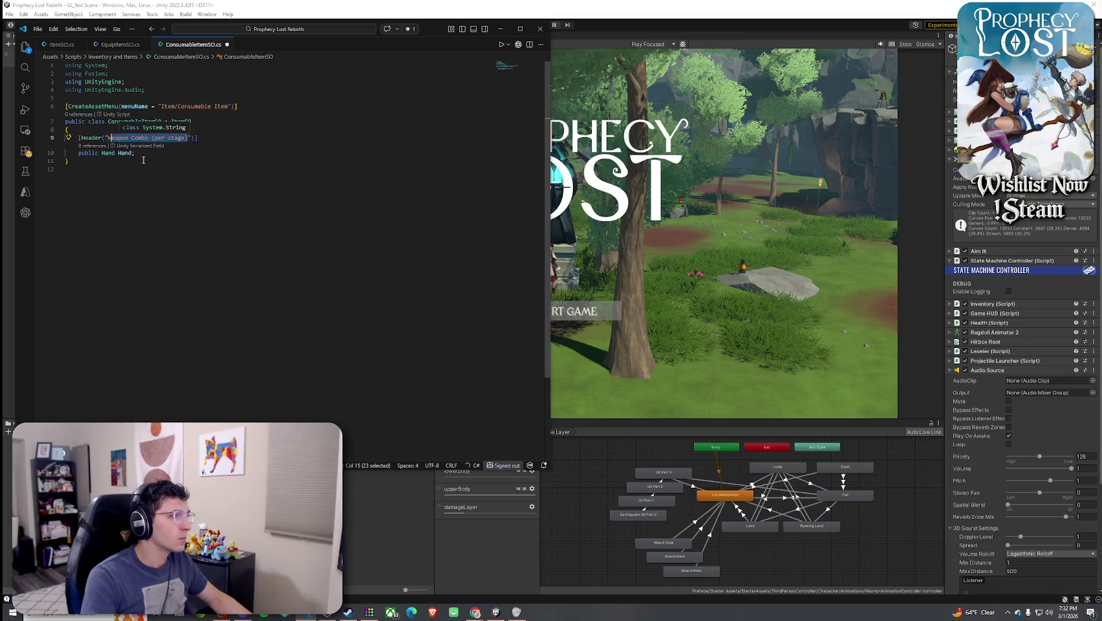
text(Equi)
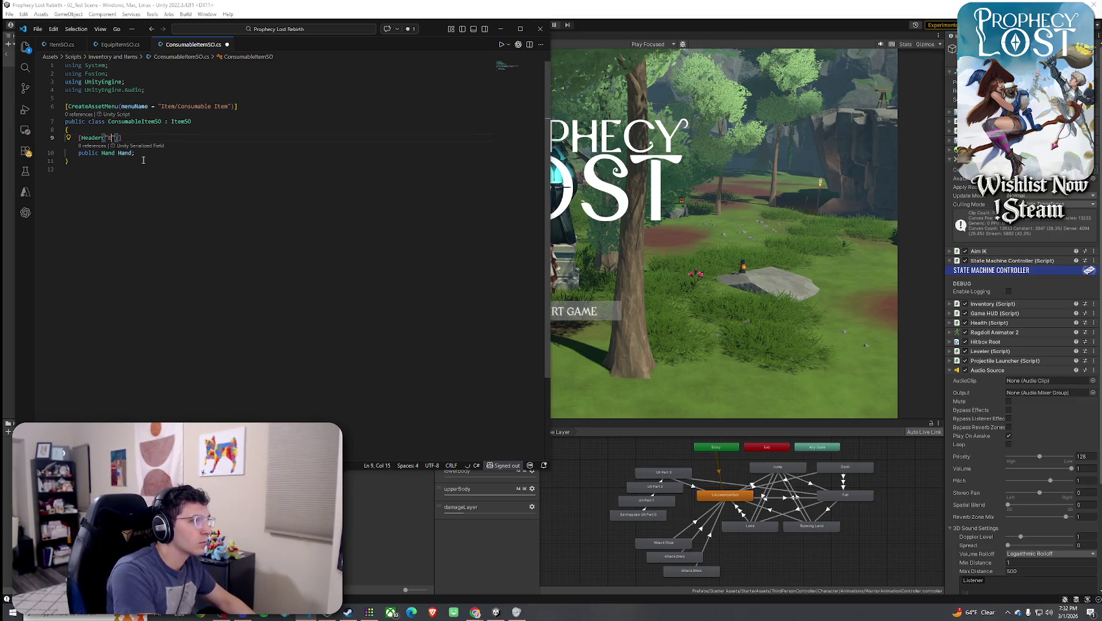
text(p Settings)
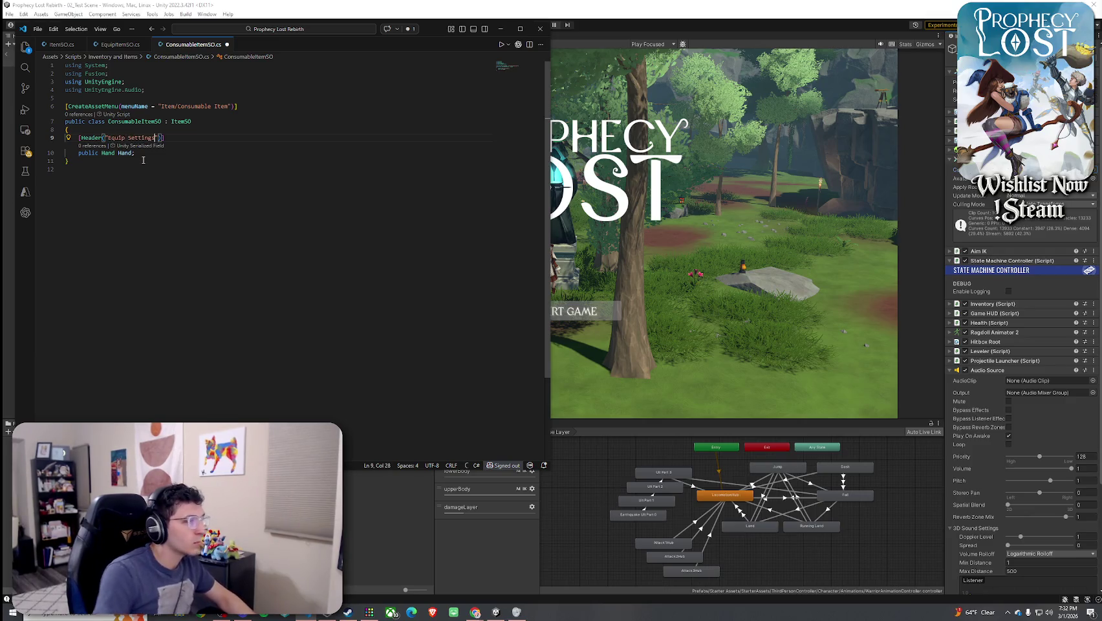
key(Down)
key(Return)
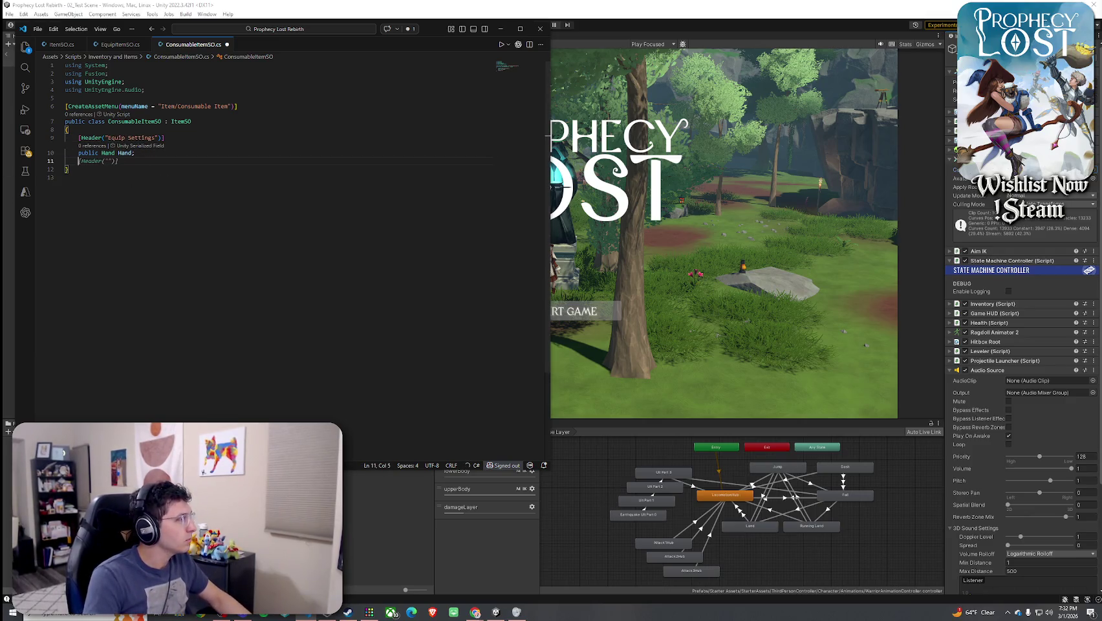
Copy public UISlot UISlot from EquipItemSO and paste it on line 11 of ConsumableItemSO
click(120, 44)
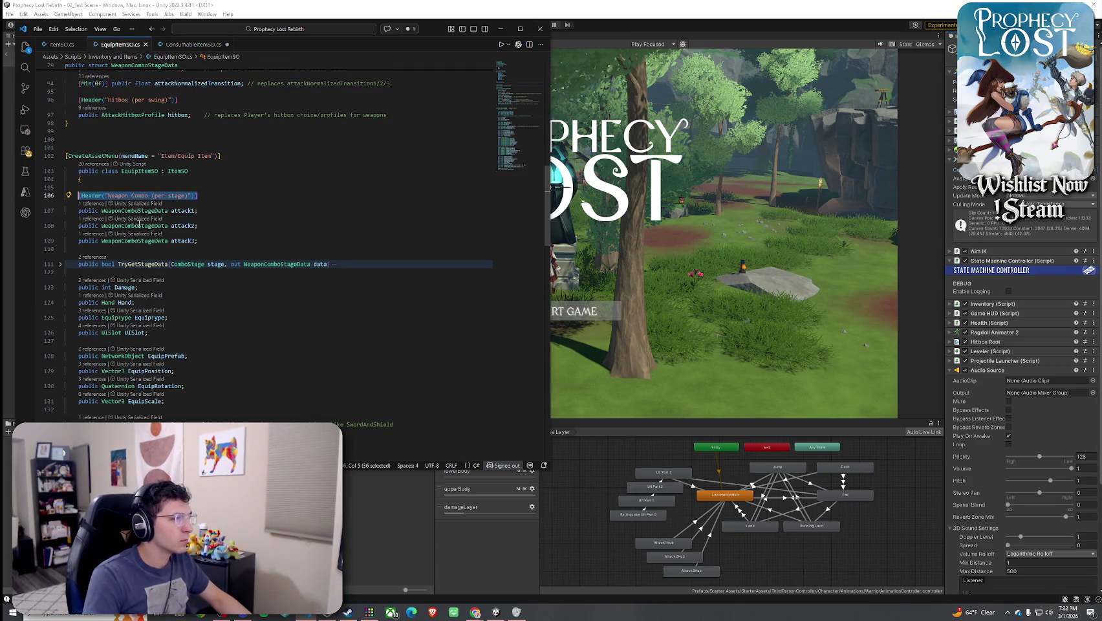
scroll(139, 223, down, 3)
drag(149, 246, 75, 246)
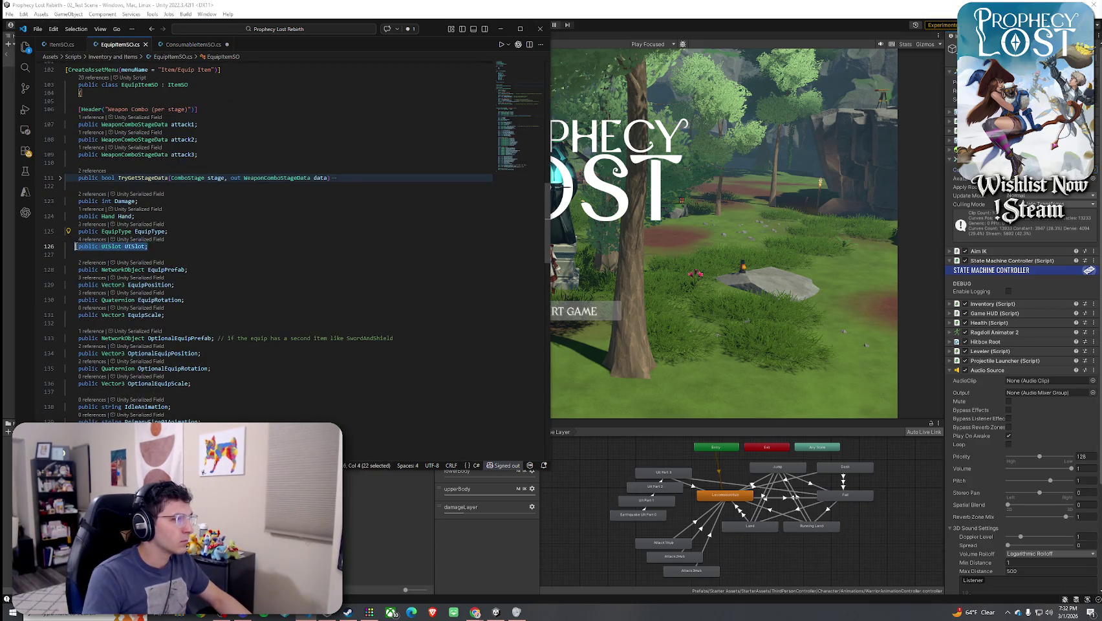
click(192, 44)
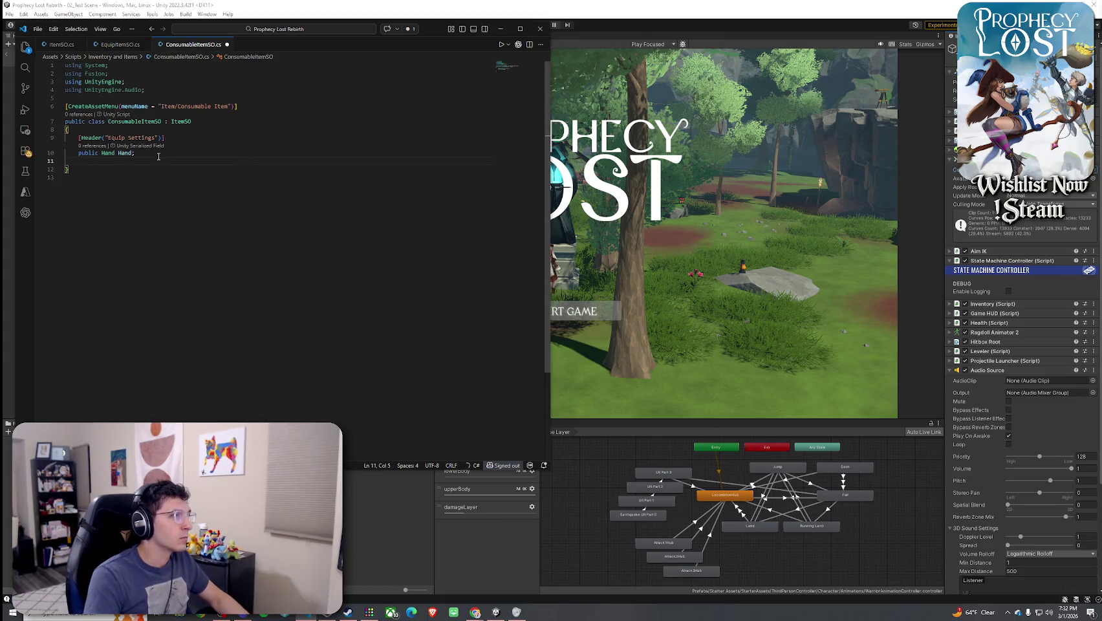
key(ctrl+v)
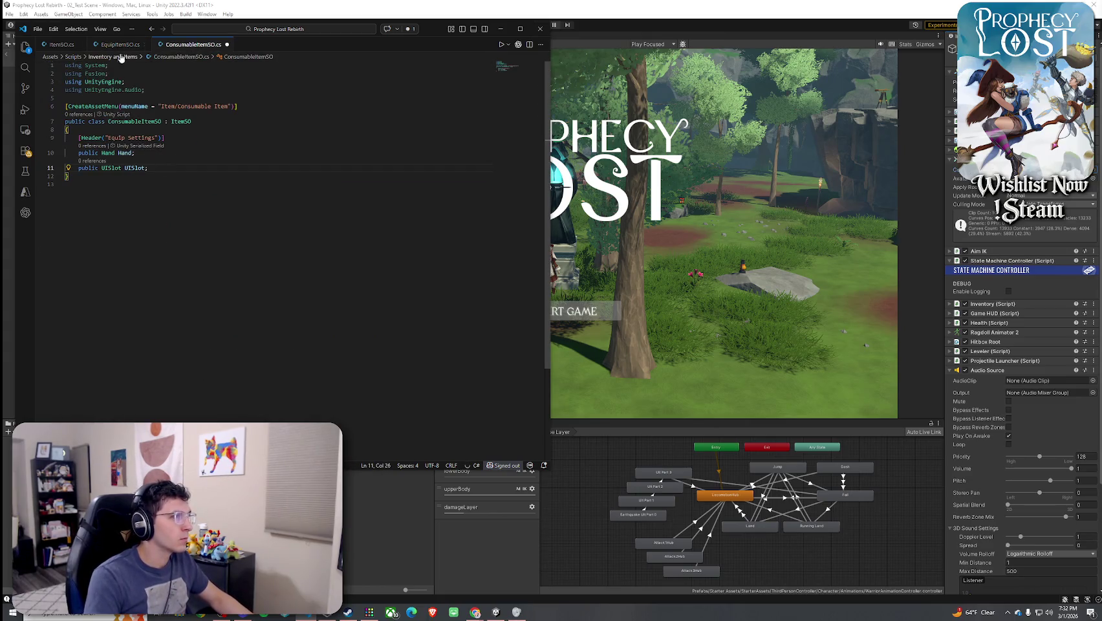
click(38, 29)
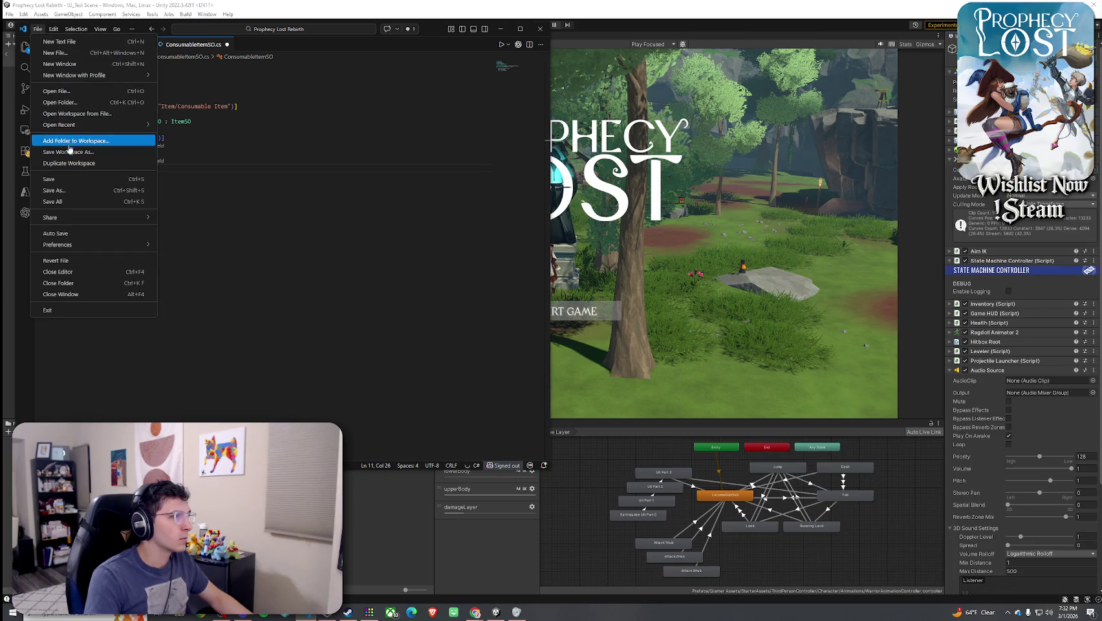
Save ConsumableItemSO, then add an empty line below UISlot, rejecting the UISlot2 suggestion
click(68, 183)
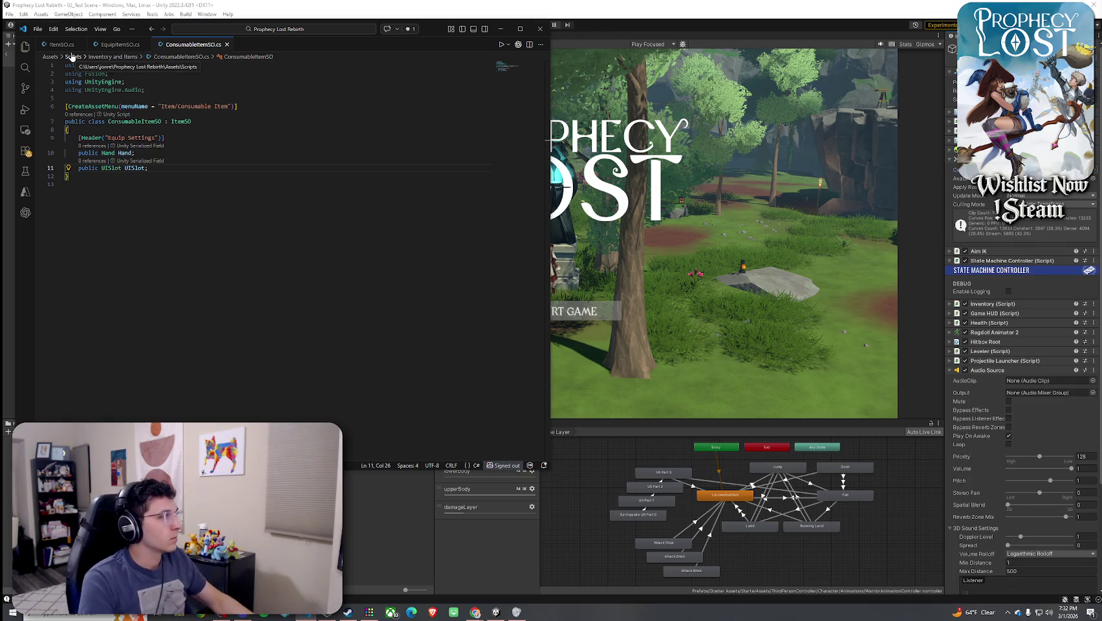
key(Return)
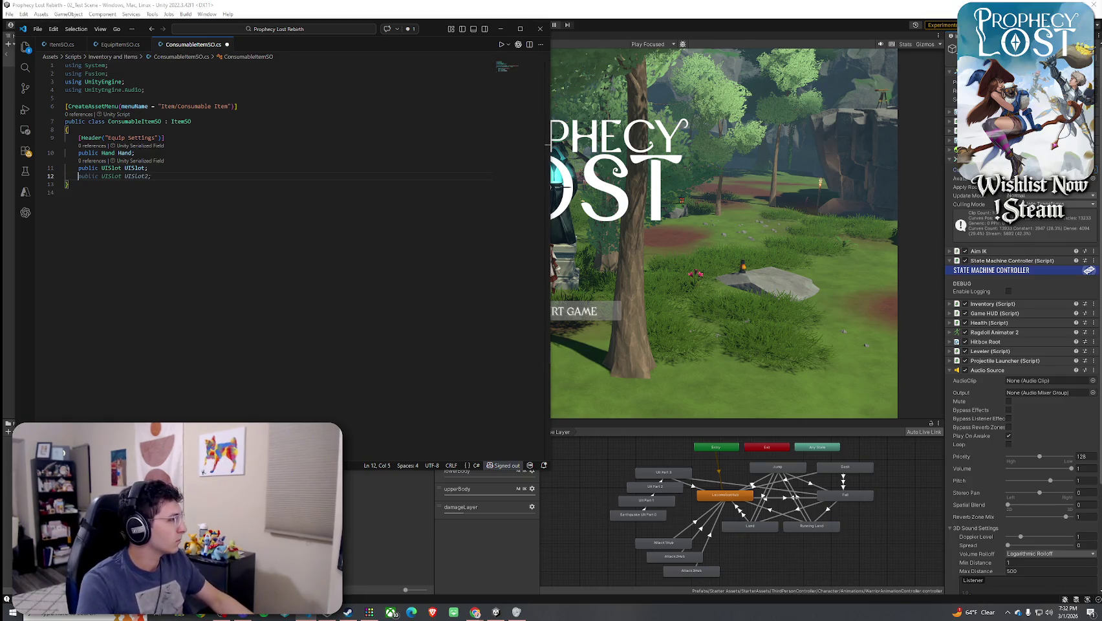
key(Escape)
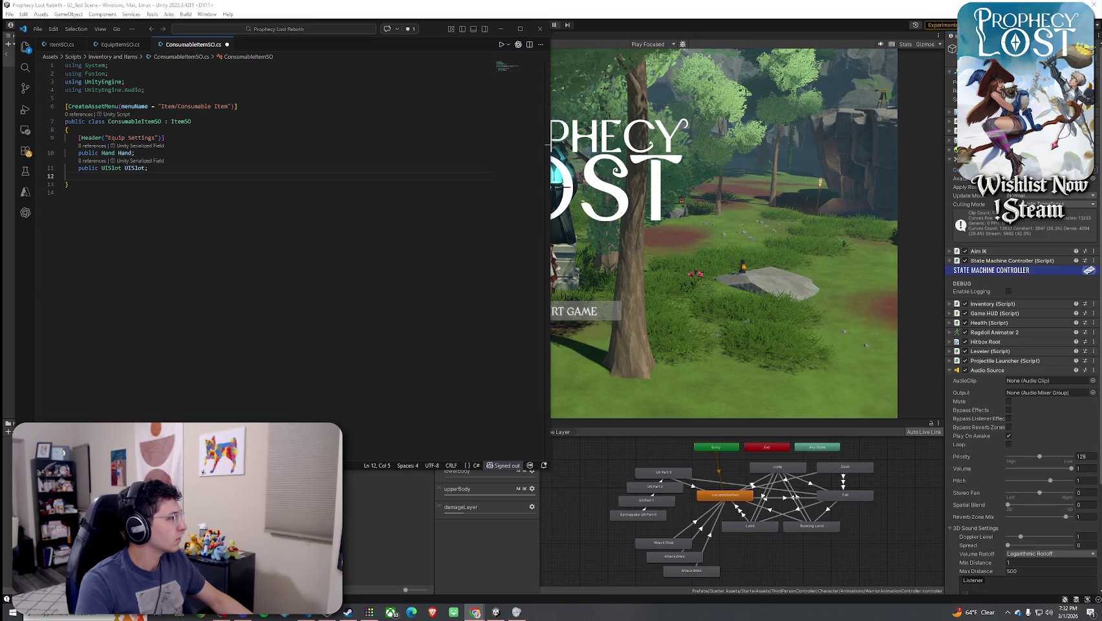
Insert the EquipPrefab, EquipPosition, EquipRotation, EquipScale and Optional fields after UISlot
click(172, 168)
key(Tab)
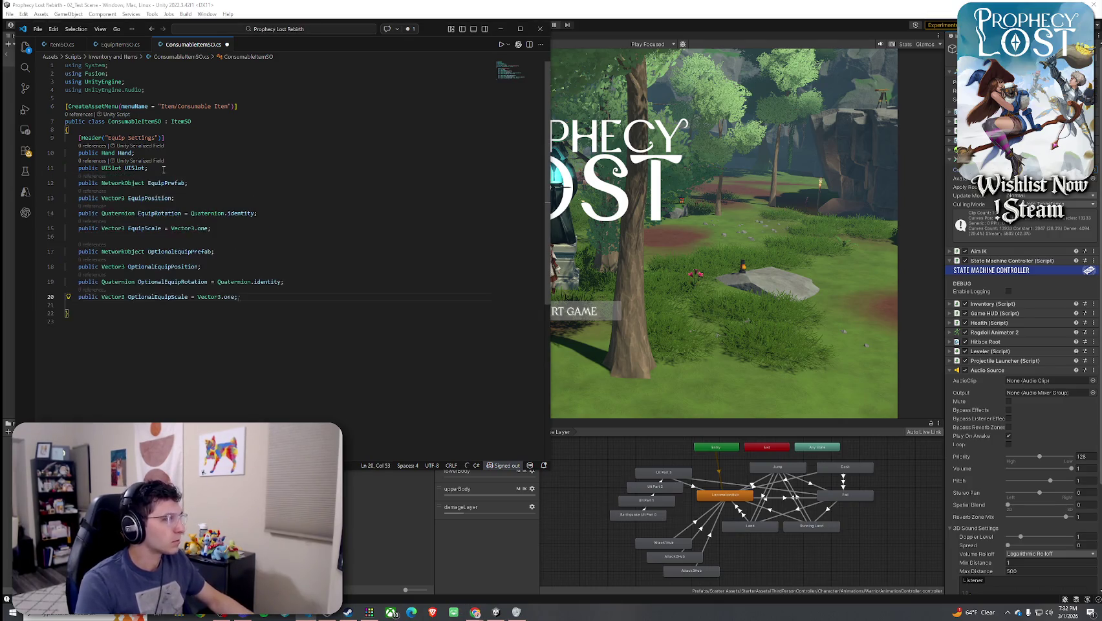
click(155, 198)
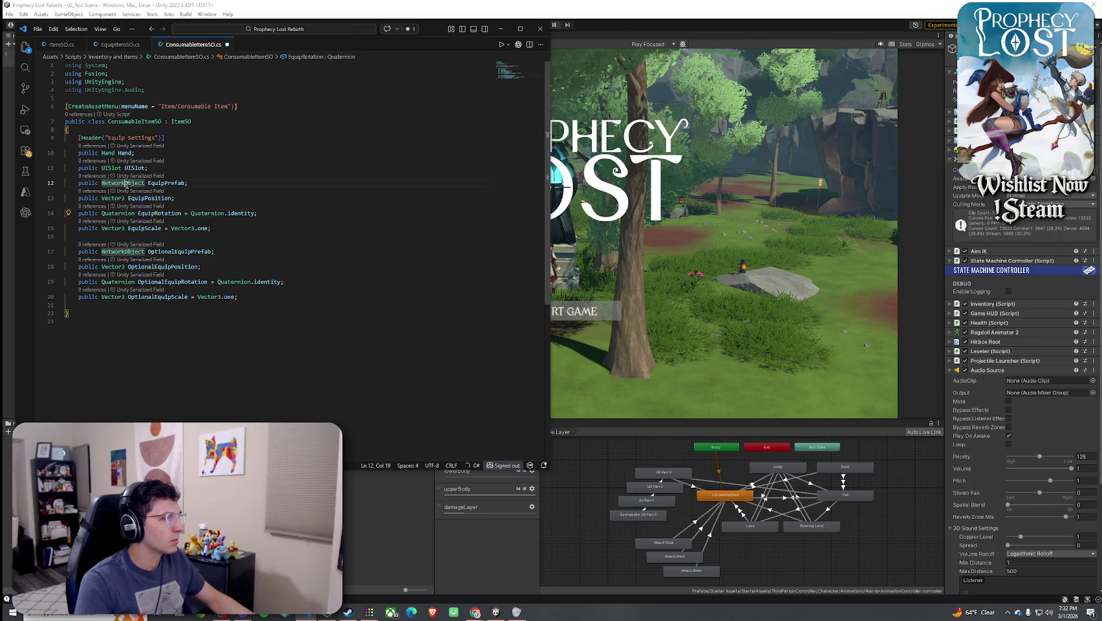
click(239, 214)
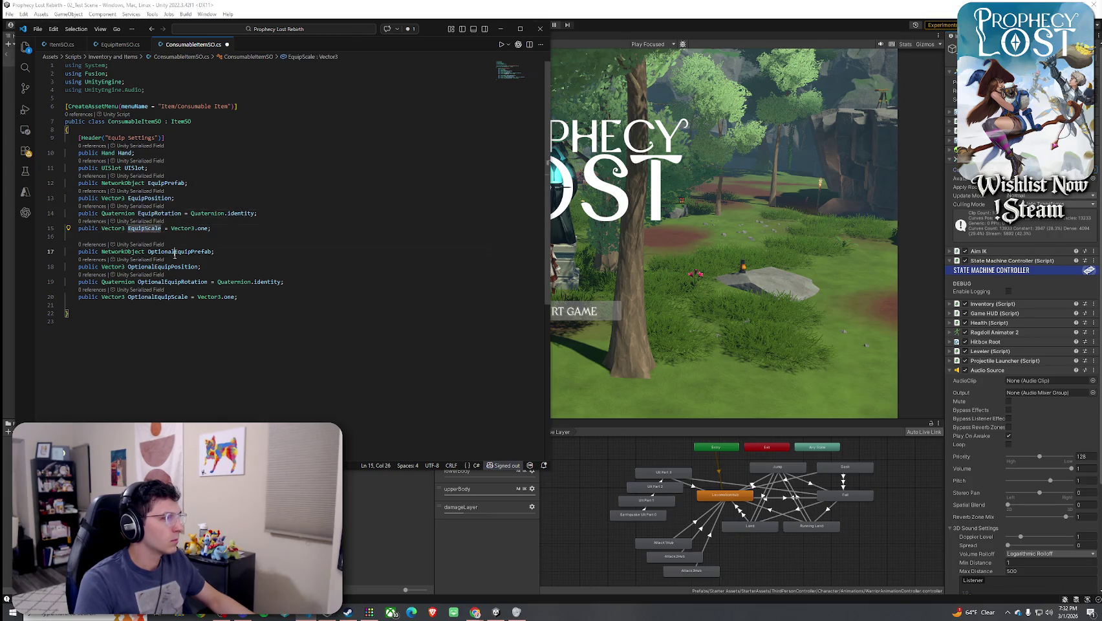
click(192, 282)
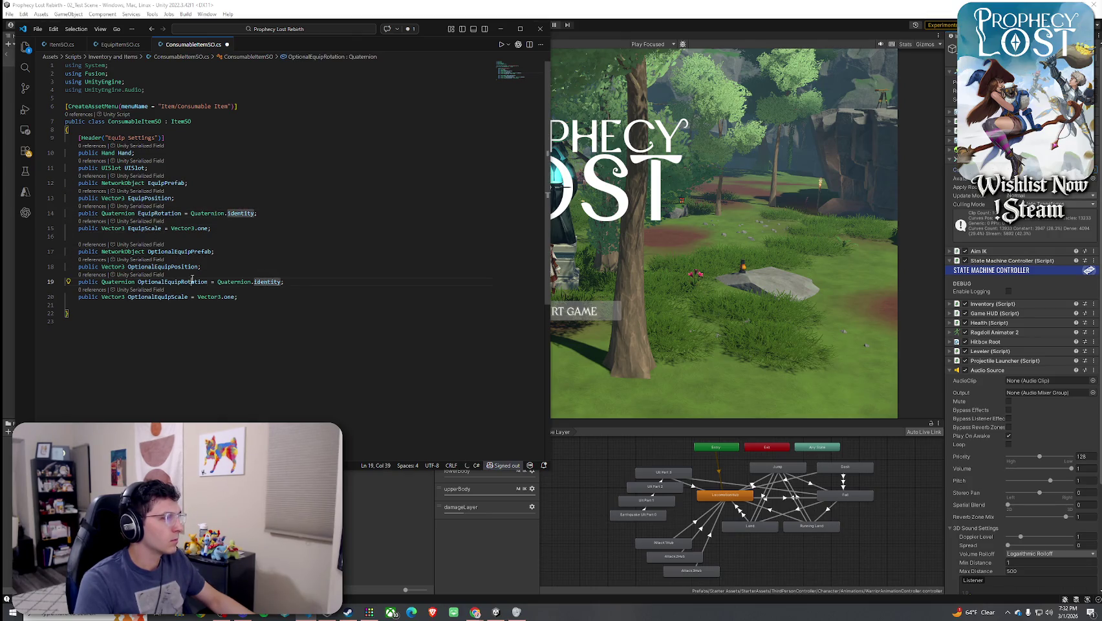
Compare the new fields against EquipItemSO, then save ConsumableItemSO
click(120, 44)
scroll(158, 228, down, 3)
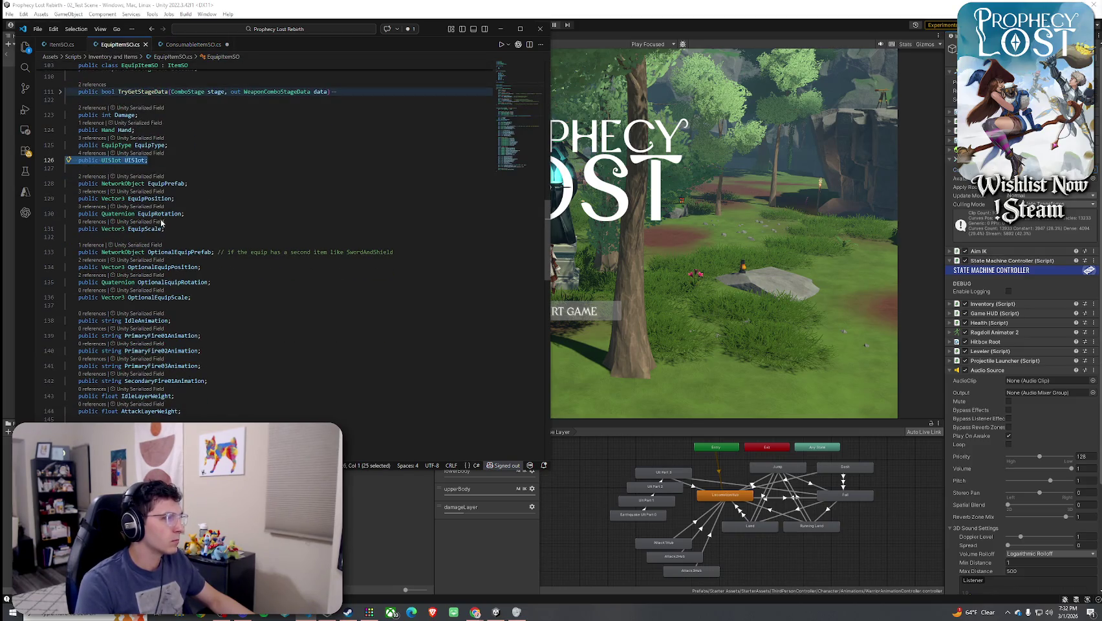
scroll(154, 237, down, 2)
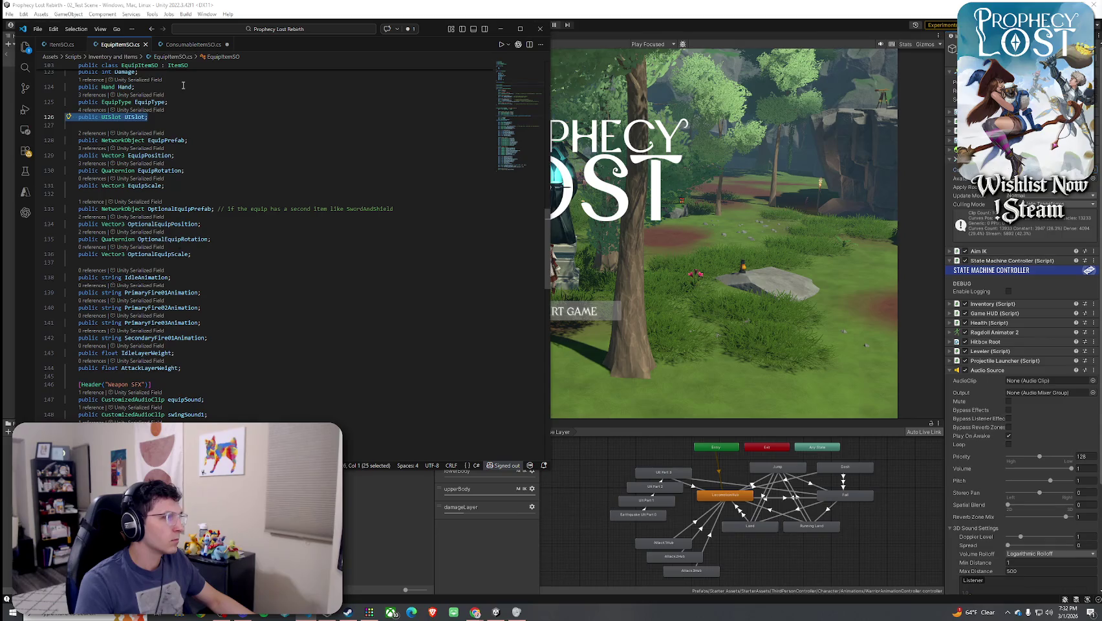
click(193, 44)
click(38, 28)
click(71, 179)
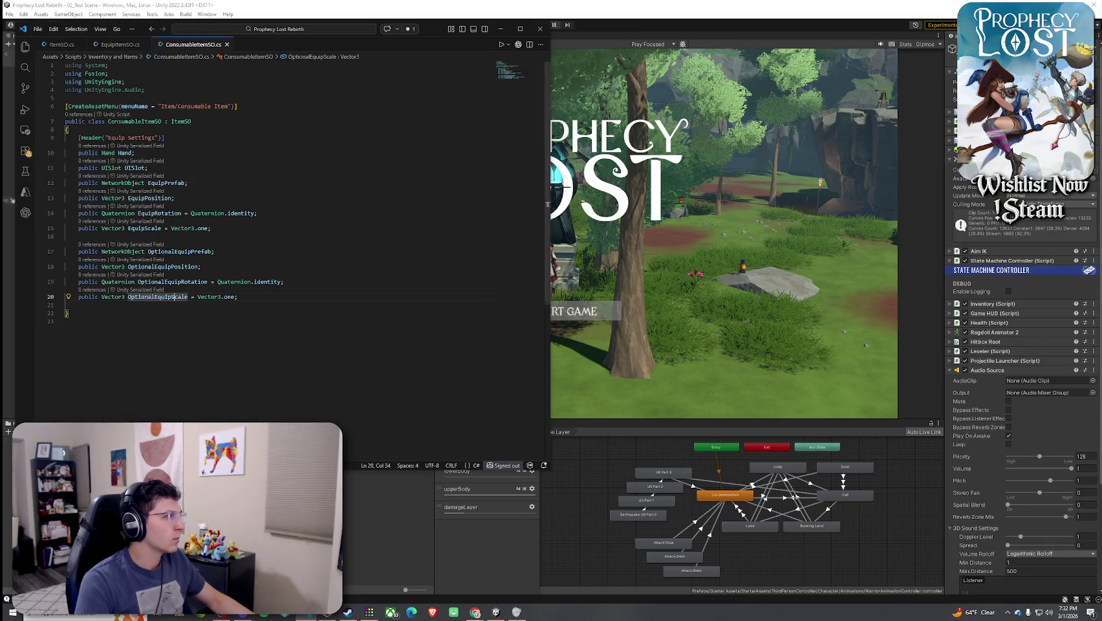
Return to the editor and add blank lines below OptionalEquipScale for a new attribute
key(alt+Tab)
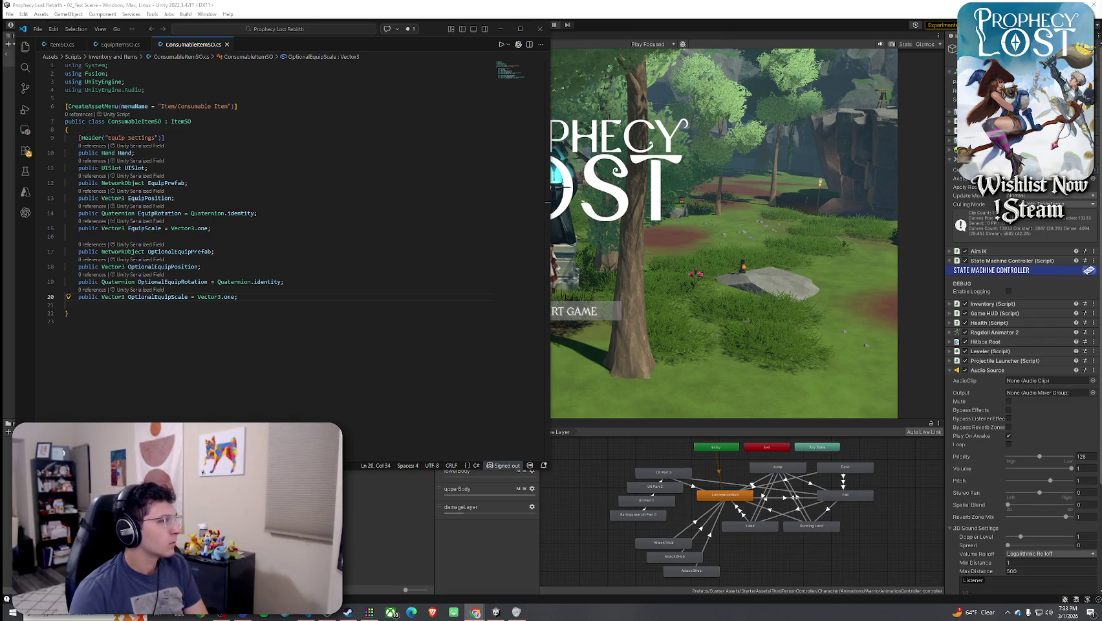
click(272, 300)
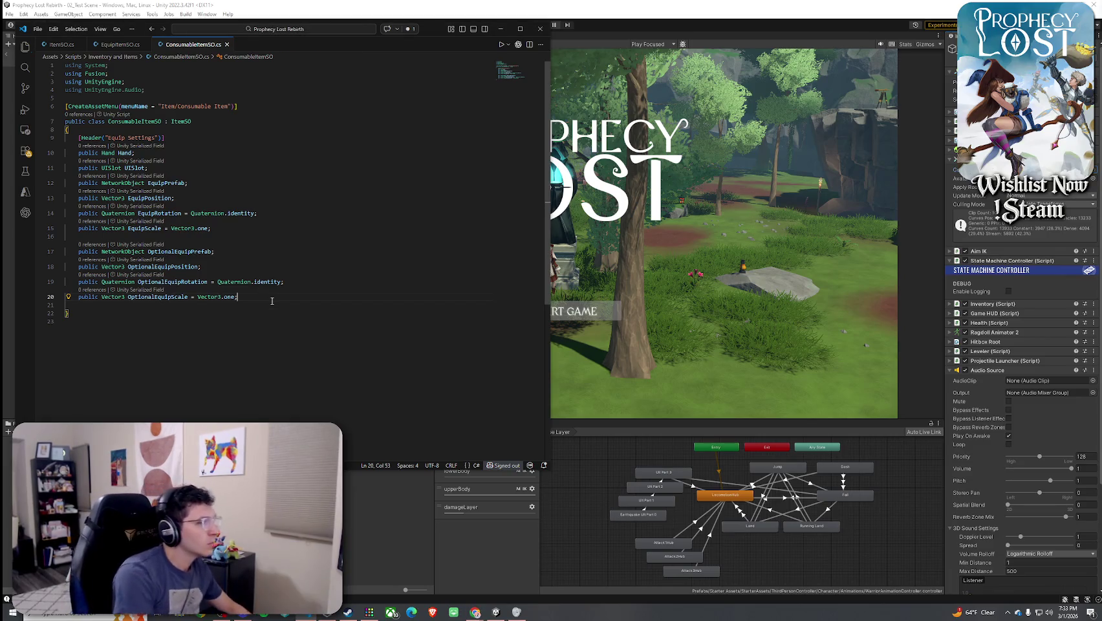
key(Return)
key(Return)
Add a [Header("Use")] attribute below the optional equip fields
text([Hade)
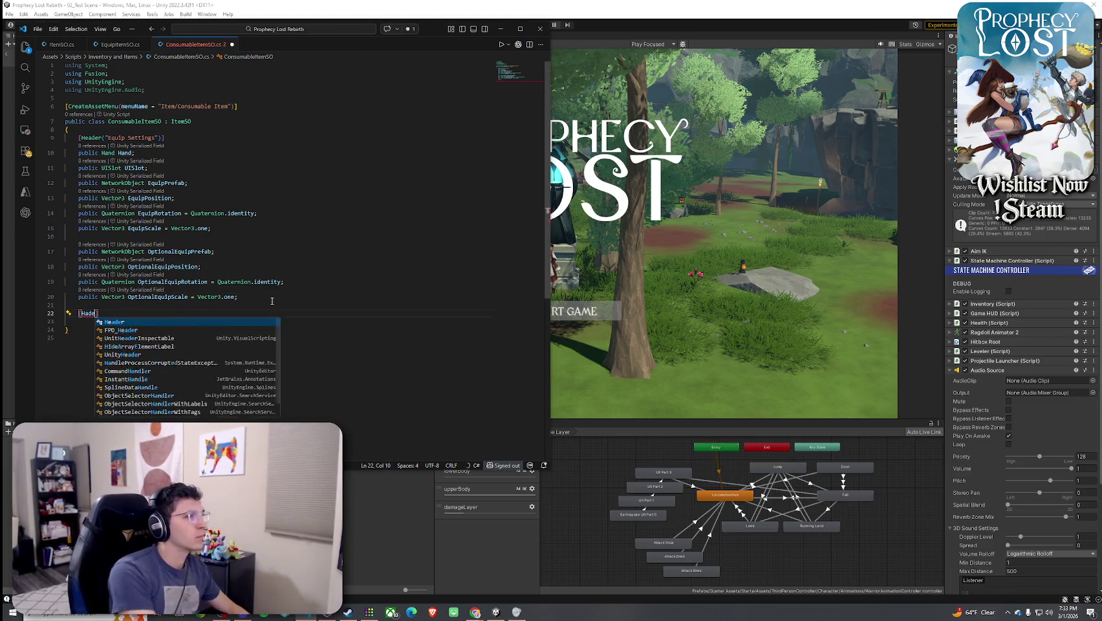
key(Tab)
text(()
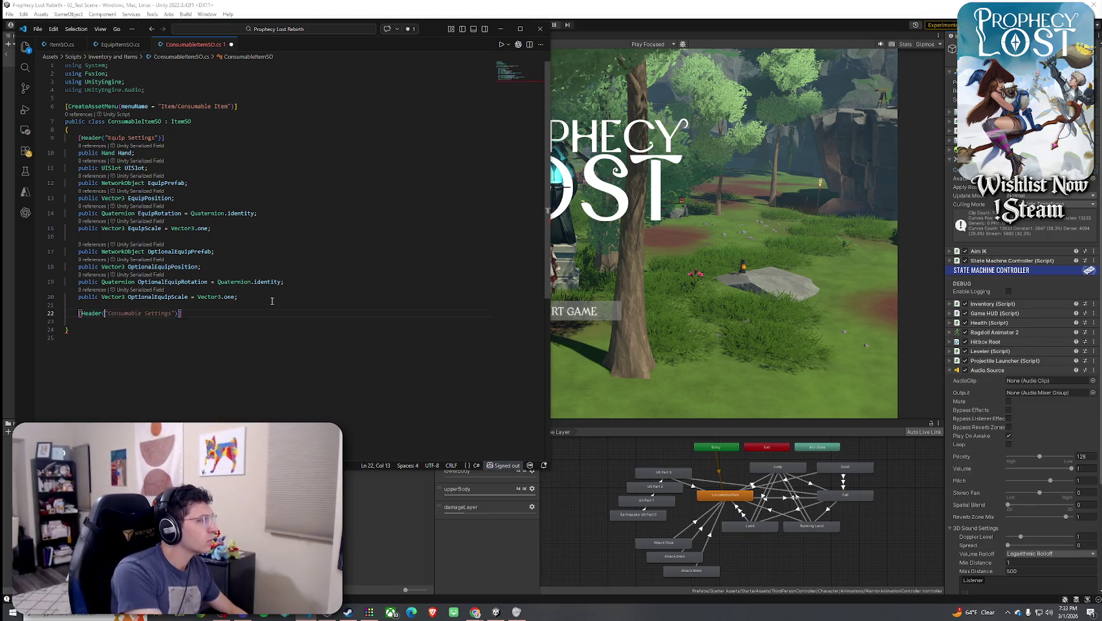
text("Use")
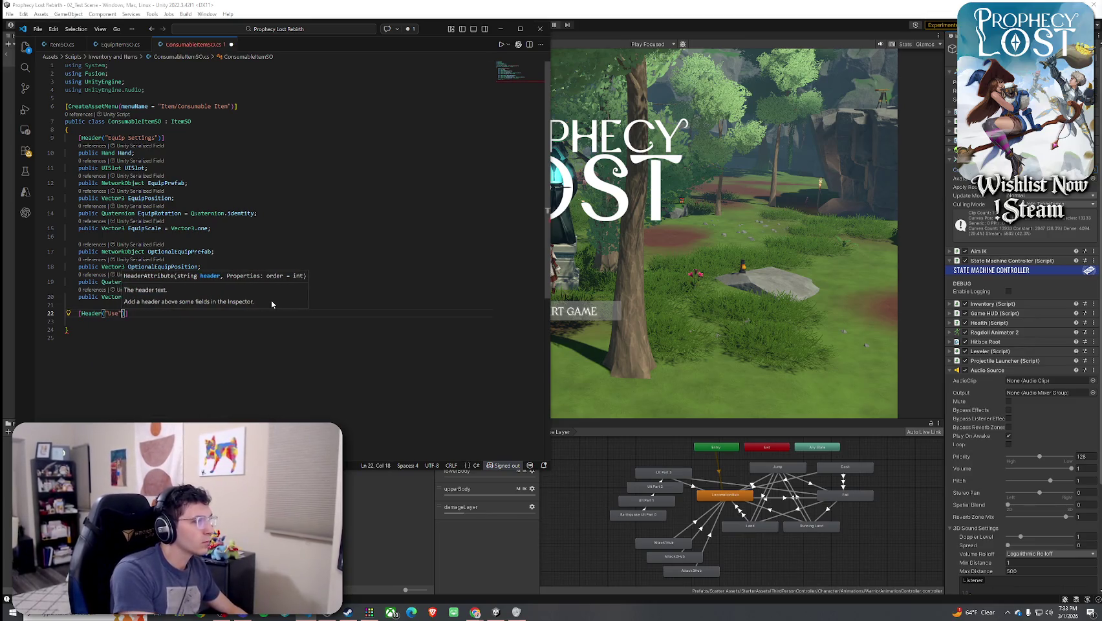
text())
key(Return)
Declare public float cooldownSeconds defaulting to 0.5f and start a blank line beneath it
text(pub)
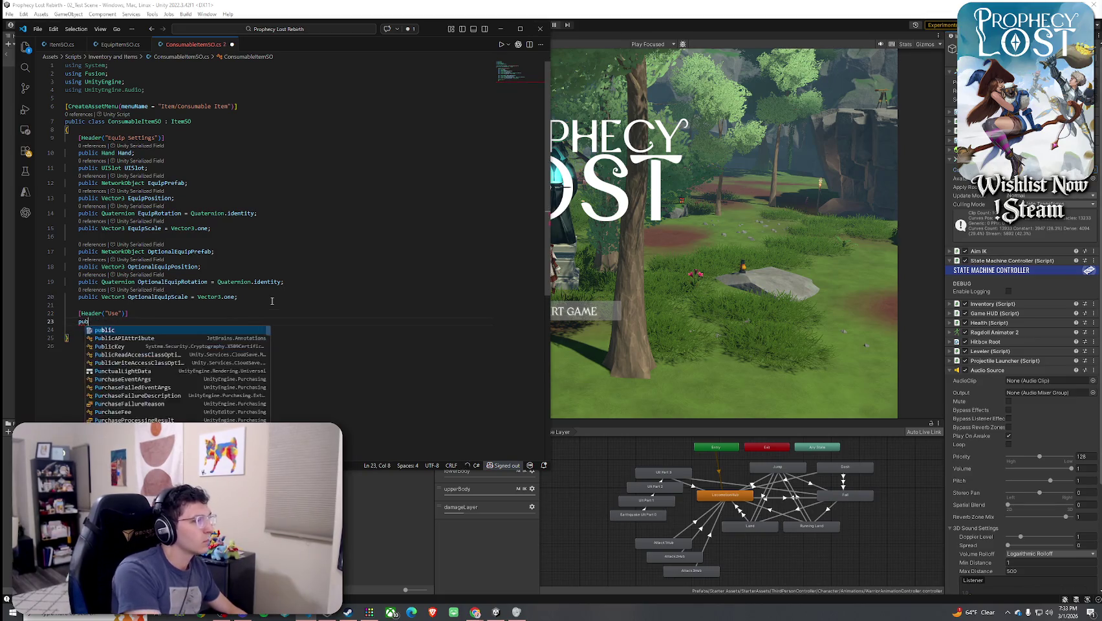
key(Tab)
text(float cooldown)
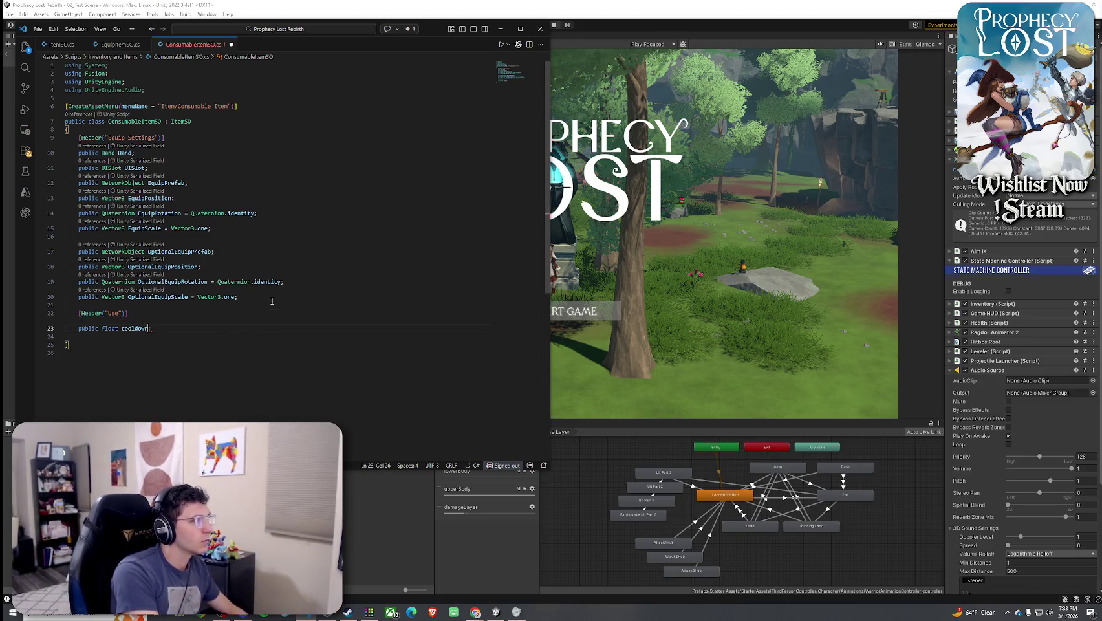
text(Seconds = 0.)
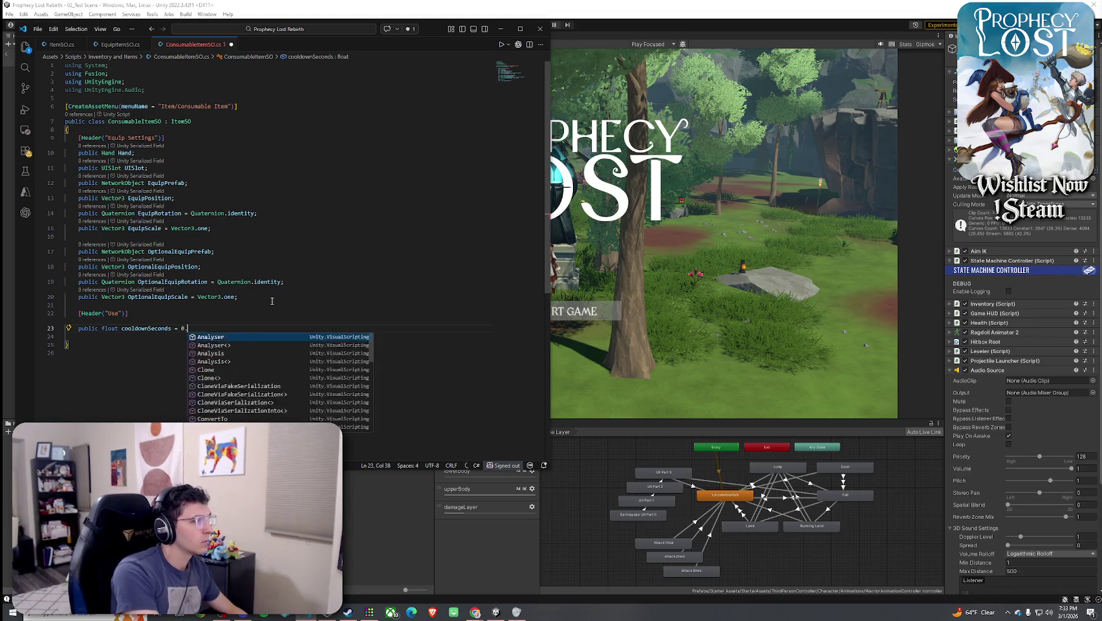
key(Escape)
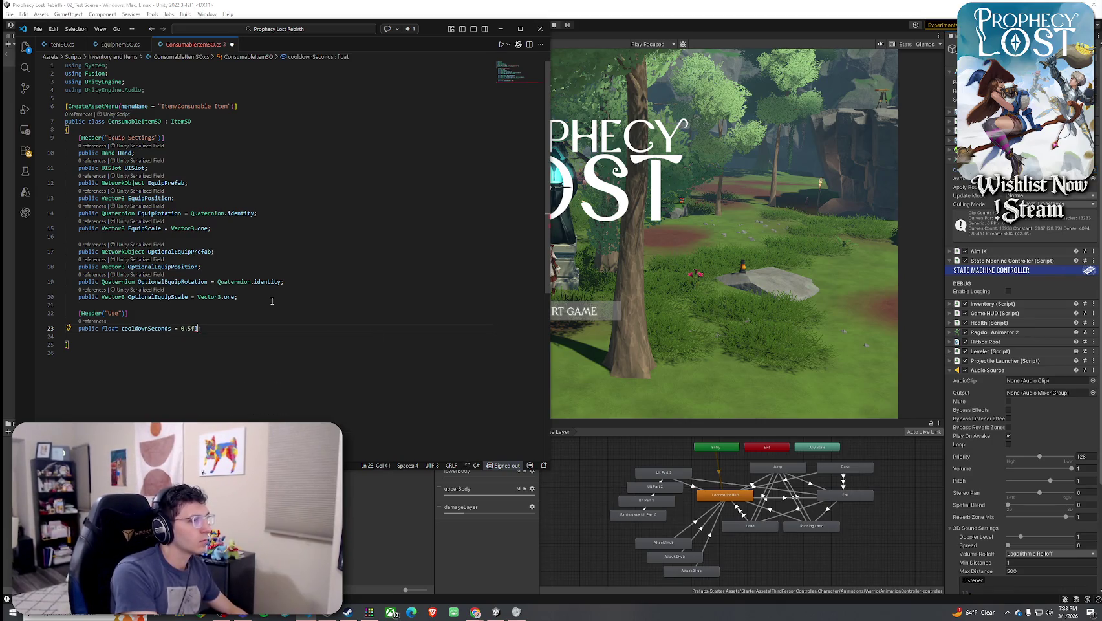
key(Return)
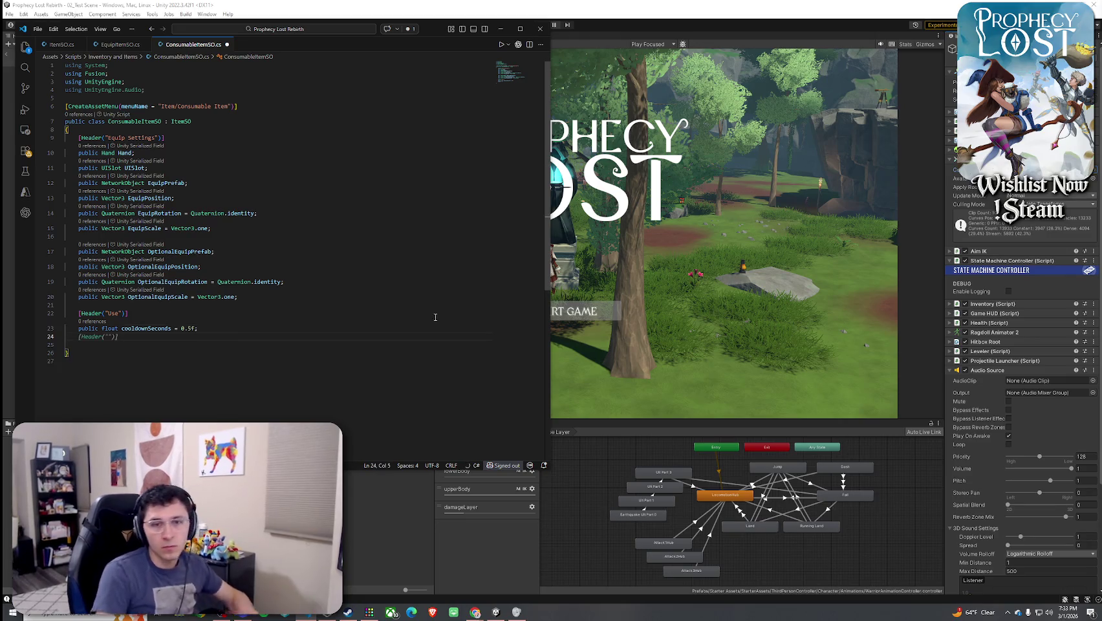
key(Escape)
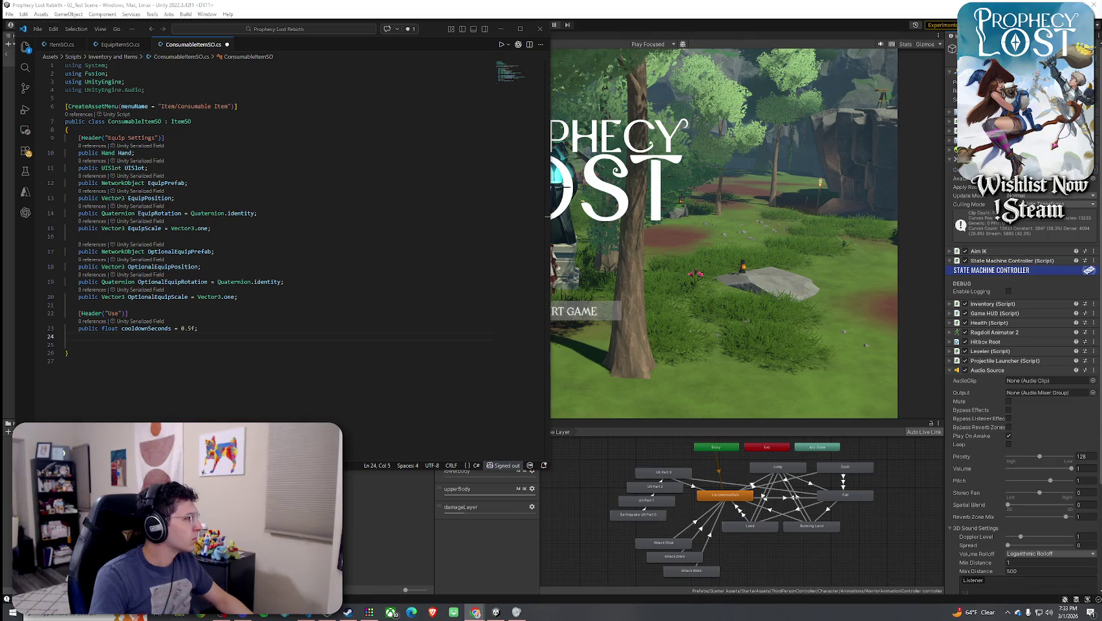
Paste a tooltipped public ConsumableEffectSO Effect field, fix its indent and bracket, and add lines below
text([Tooltip("The actual behavior of this consumable (drink, throw, buff, etc.).")]     public ConsumableEffectSO Effect;)
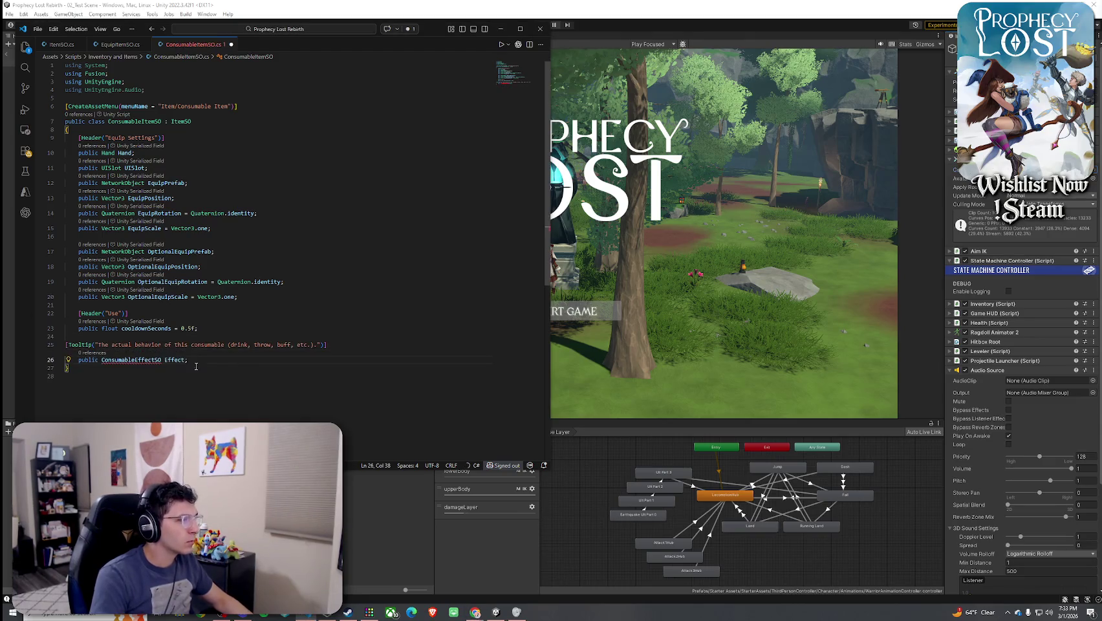
click(65, 345)
key(Tab)
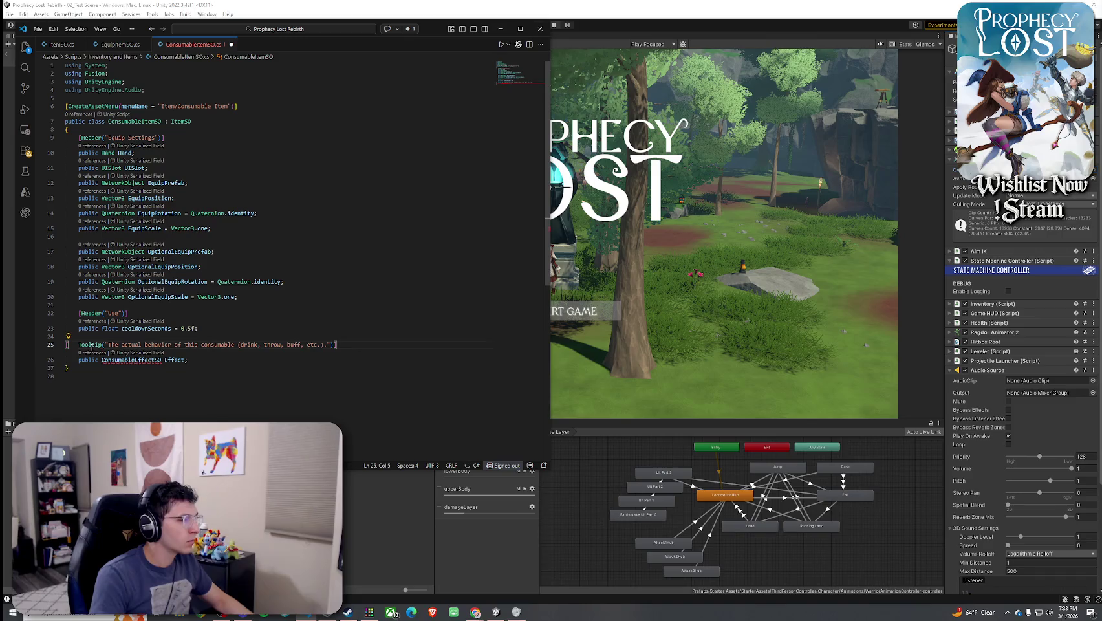
text([)
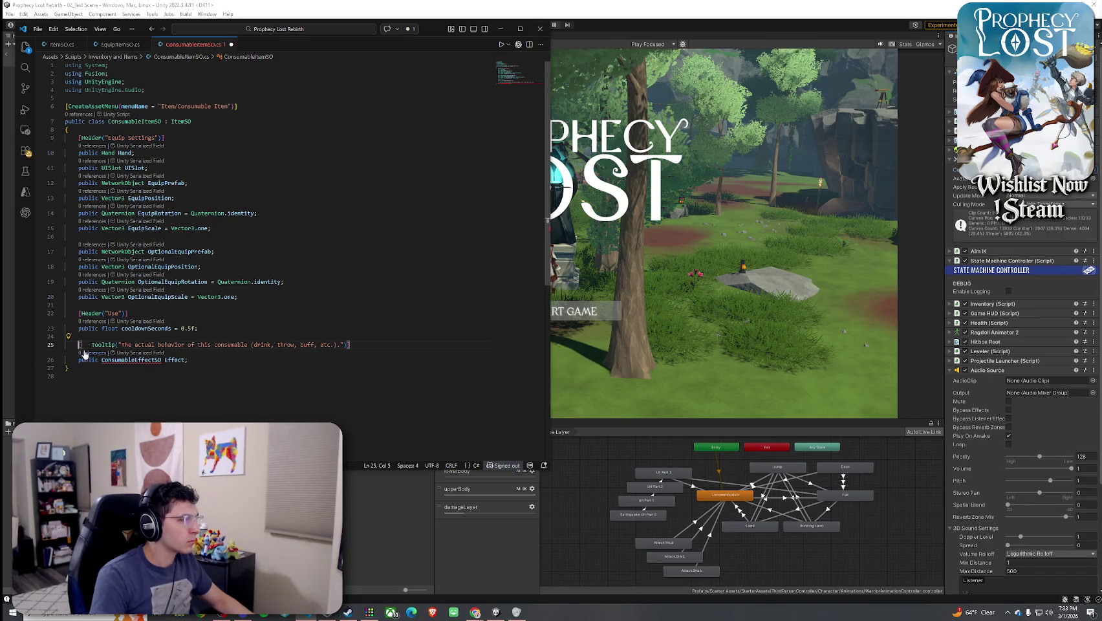
key(Down)
key(End)
key(Return)
key(Return)
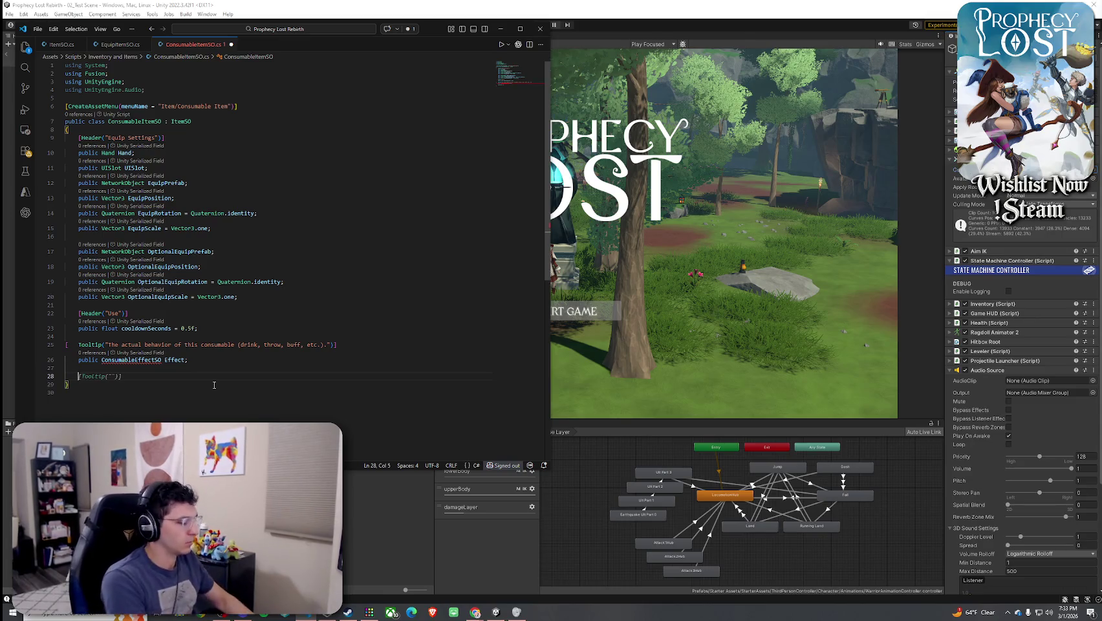
Add a [Header("Feedback")] with AudioClip UseSfX and GameObject UseVfxPrefab fields
text([Header)
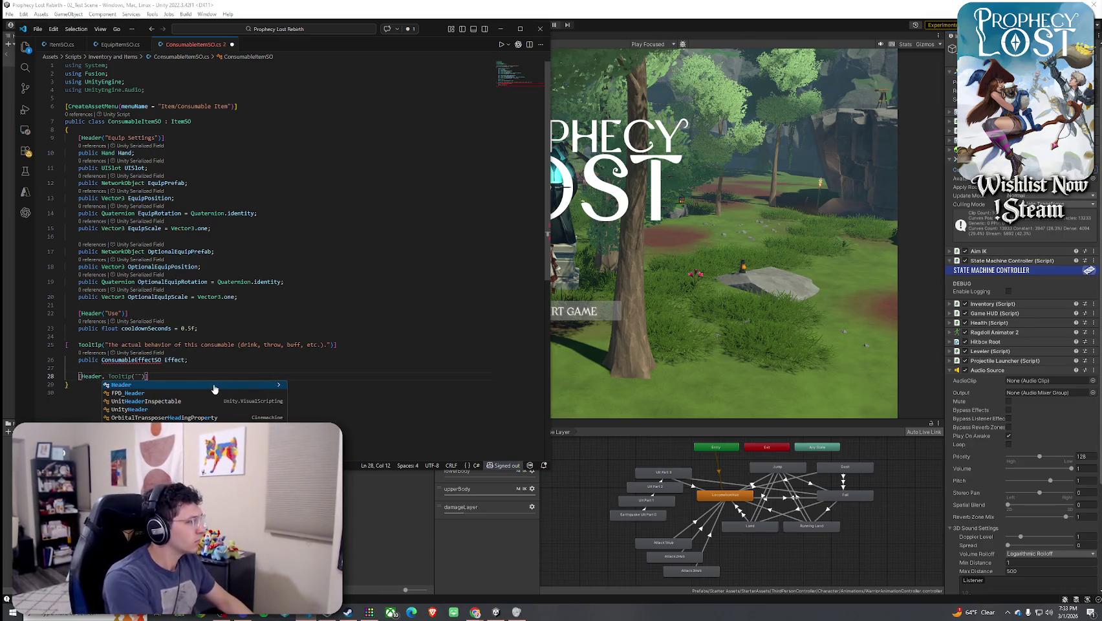
text(("Feedback)
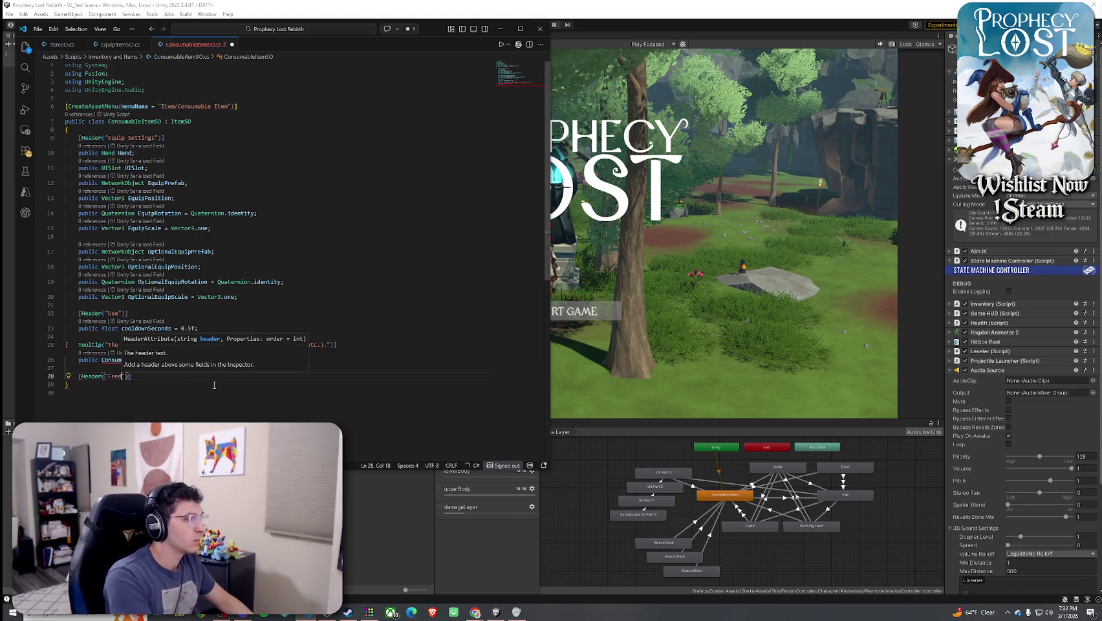
text("))
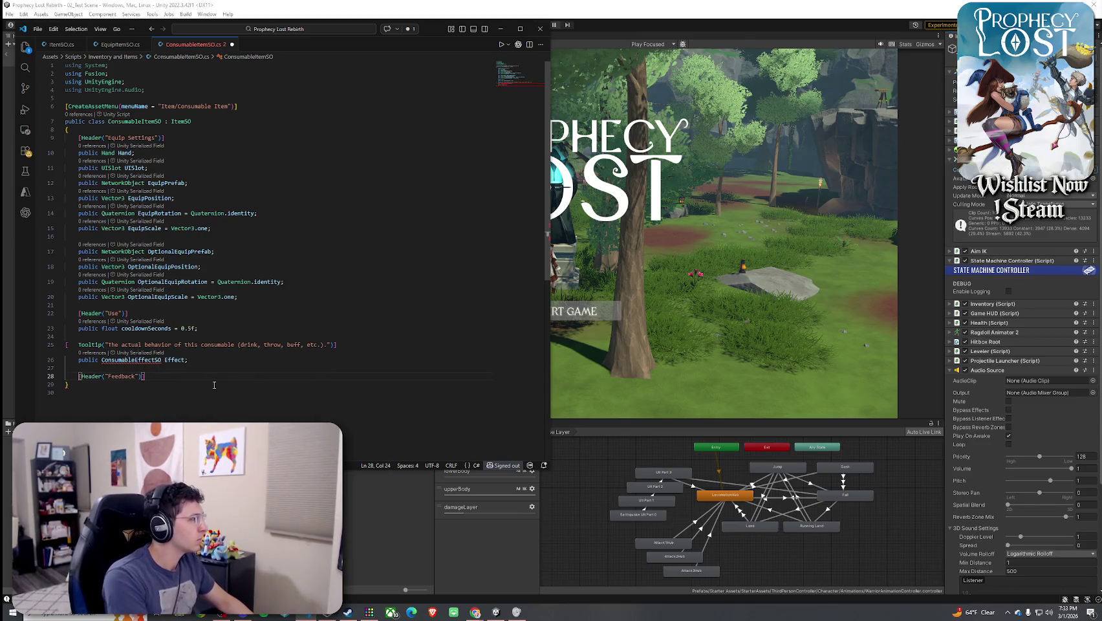
text(])
key(Escape)
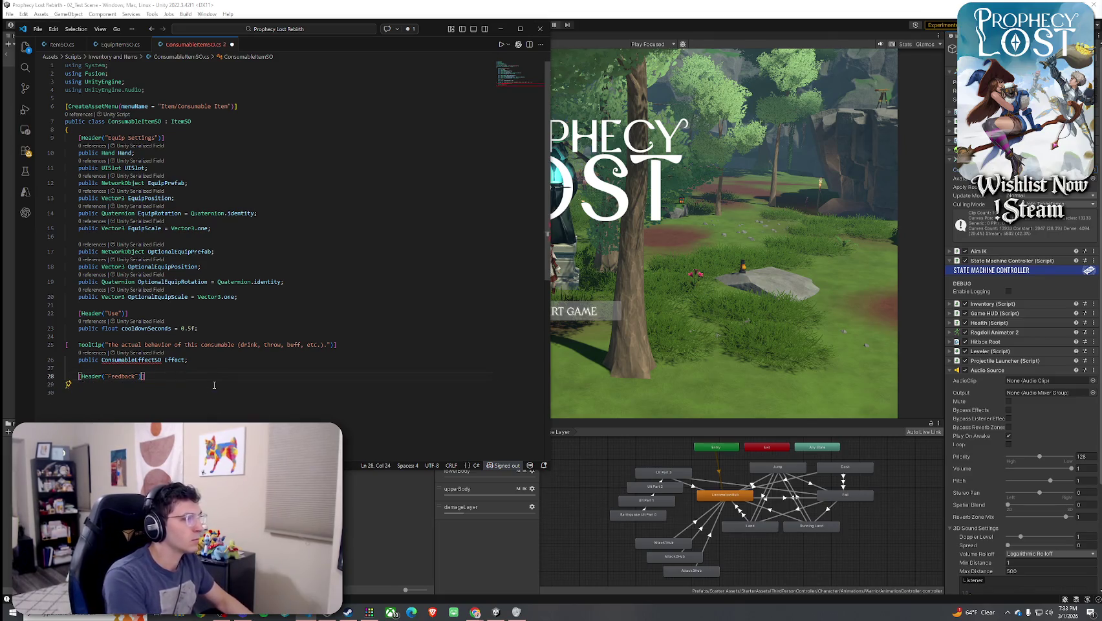
key(Return)
text(publ)
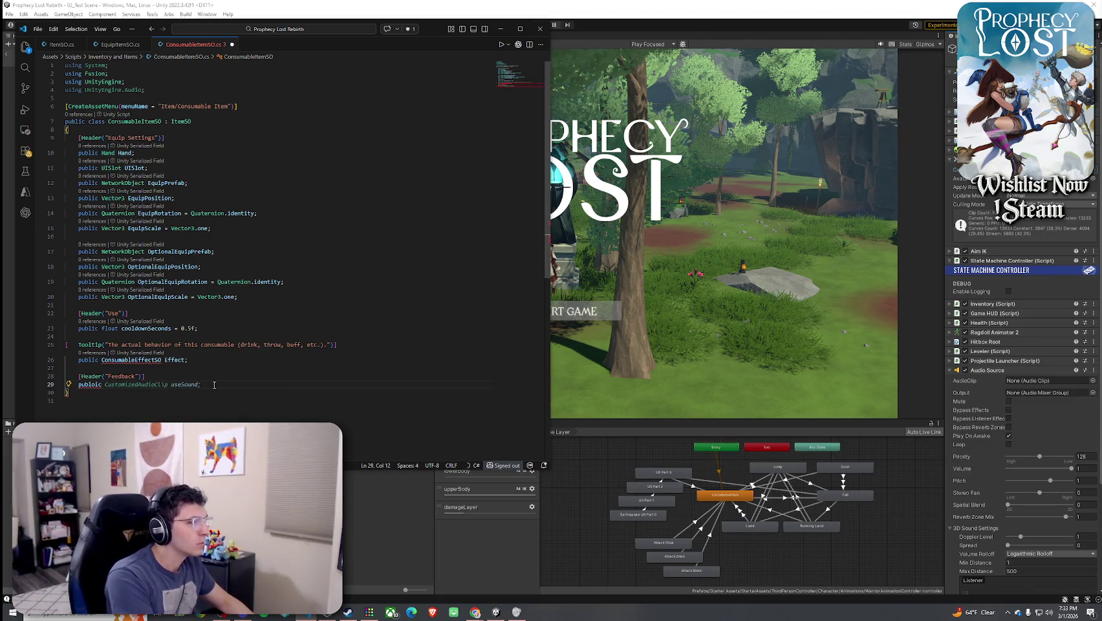
text(ic AudioCli)
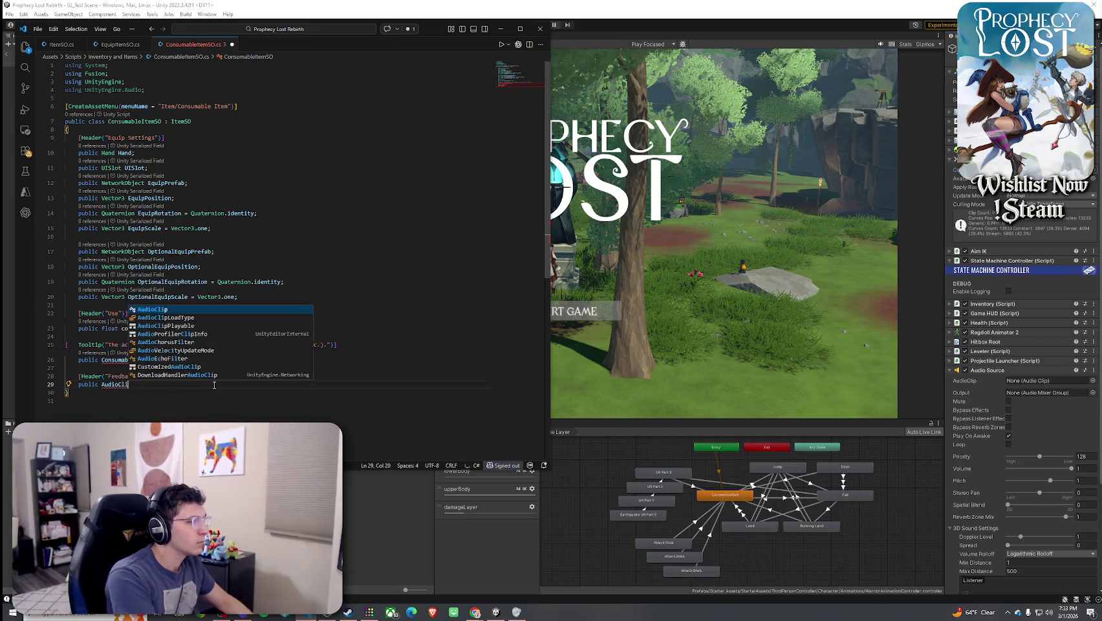
text(p Use)
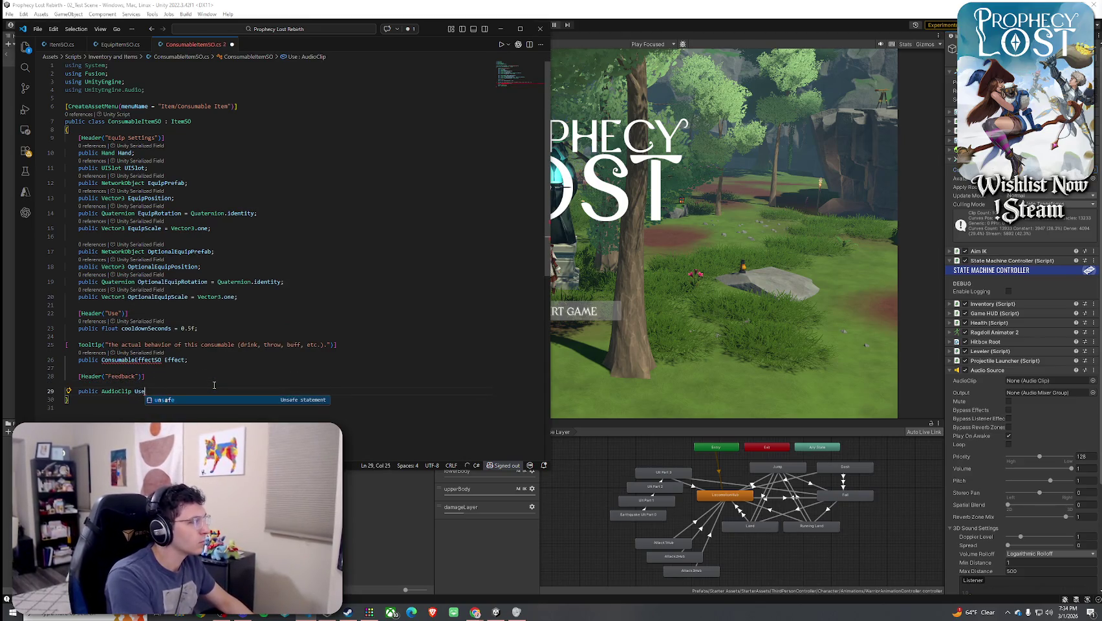
text(SfX;)
key(Return)
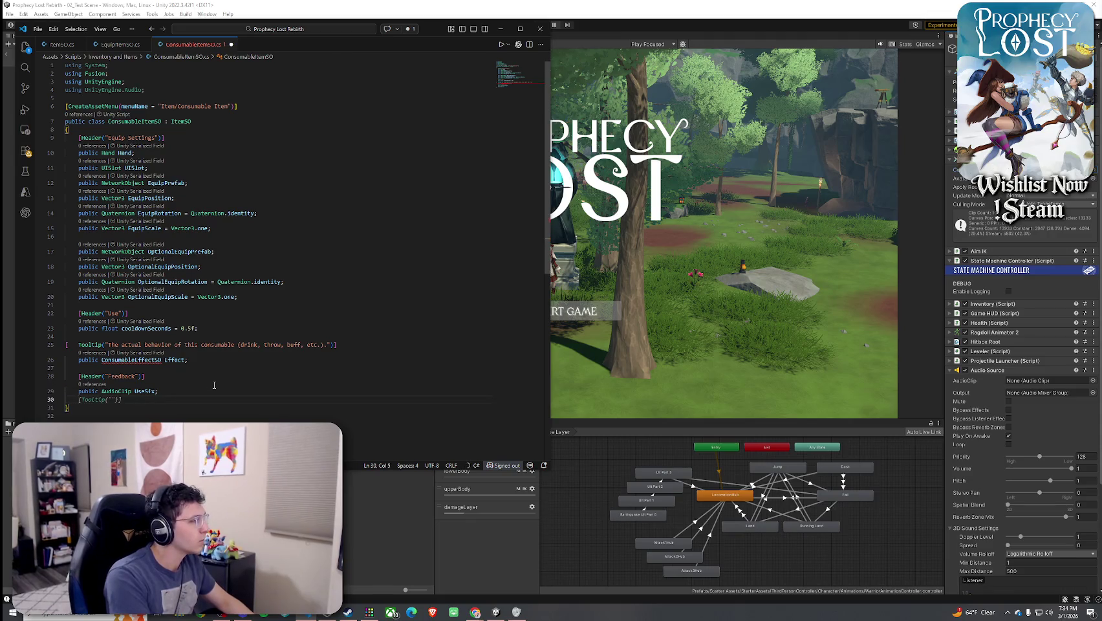
text(poblic Gam)
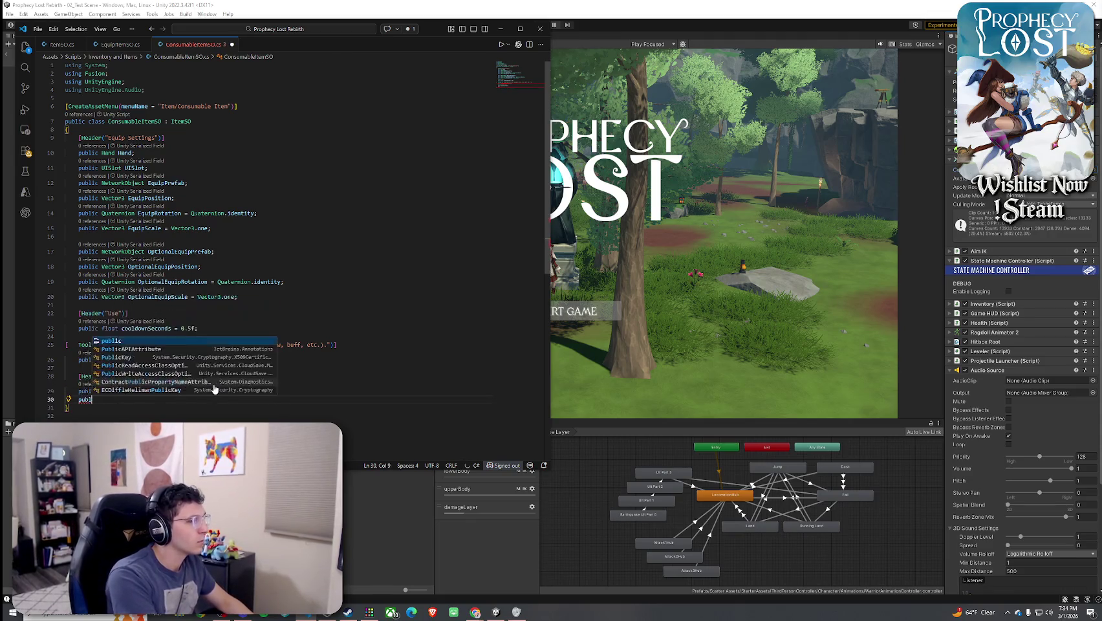
text(eObject)
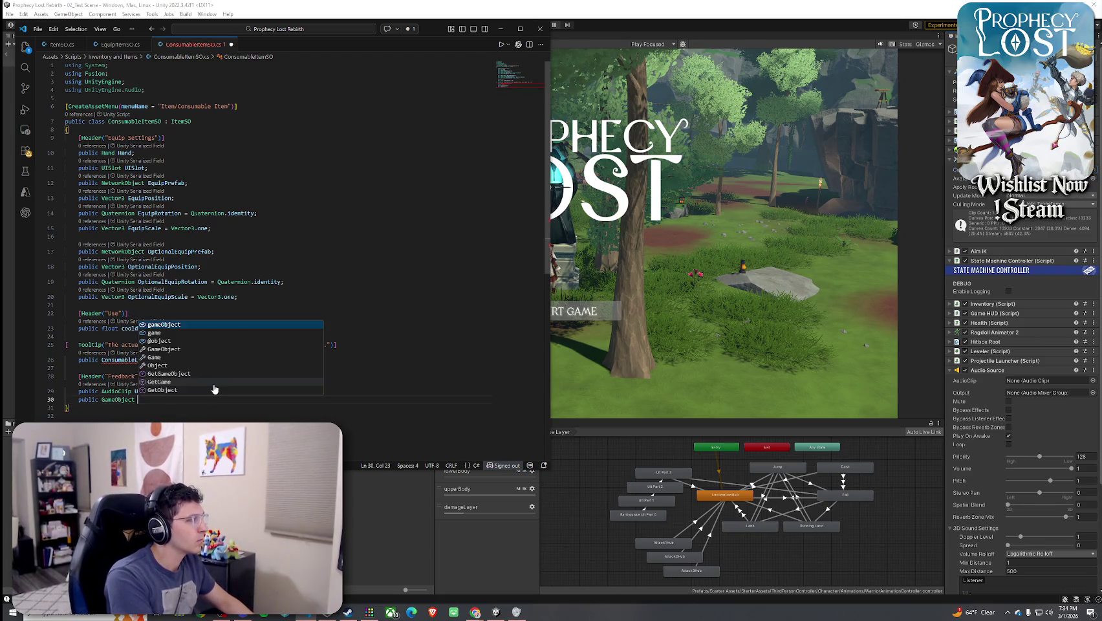
text( UseV)
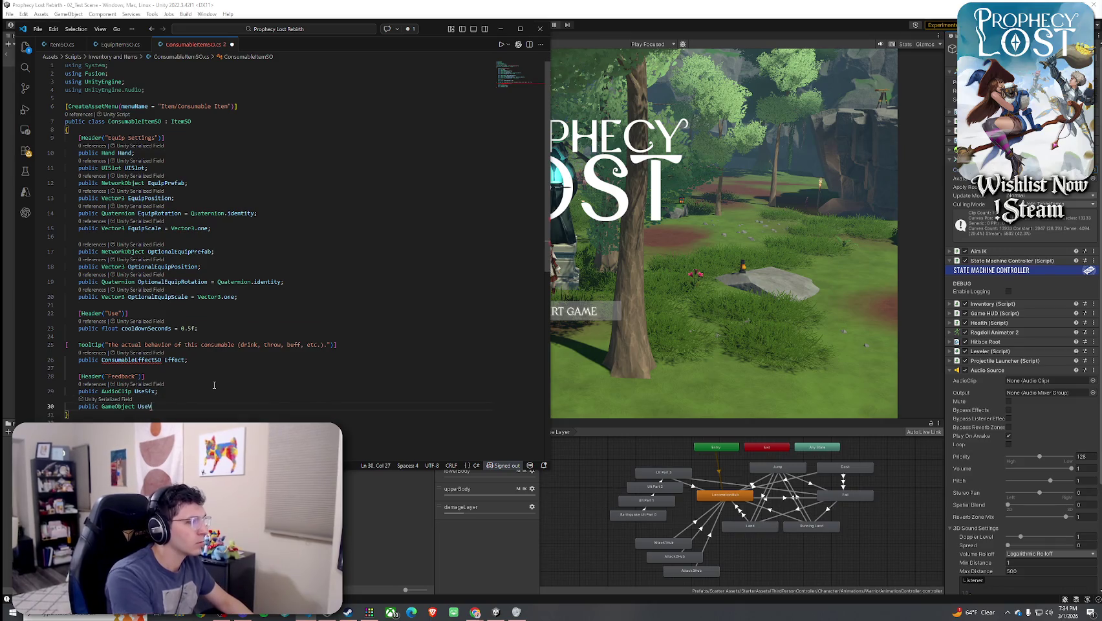
text(fxPrefab;)
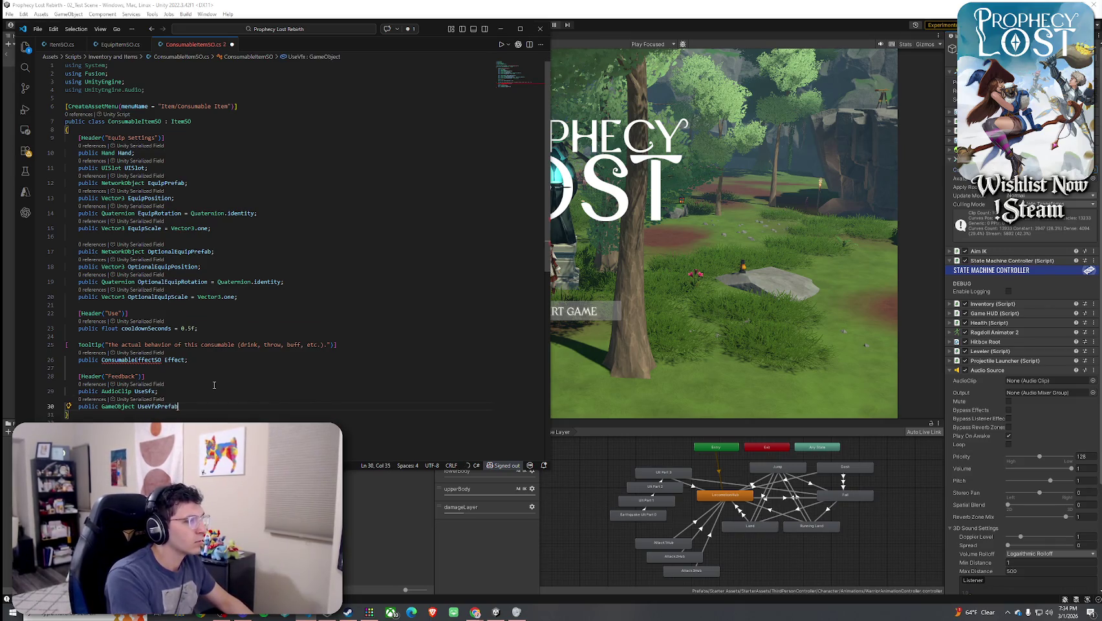
Paste the #if UNITY_EDITOR OnValidate block and indent it one level
scroll(214, 385, down, 3)
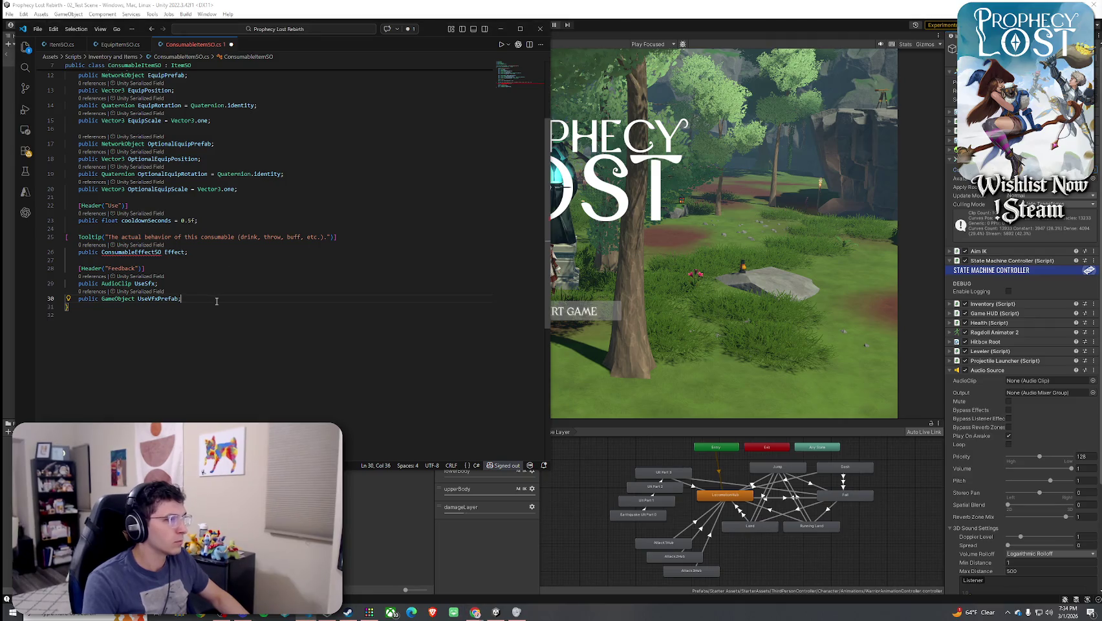
text(#if UNITY_EDITOR     private void OnValidate()     {         if (ItemType != ItemType.Consumable)             ItemType = ItemType.Consumable;          if (Effect == null)             Debug.LogWarning($"{name}: Consumable has no Effect assigned.", this);     } #endif)
drag(86, 396, 66, 308)
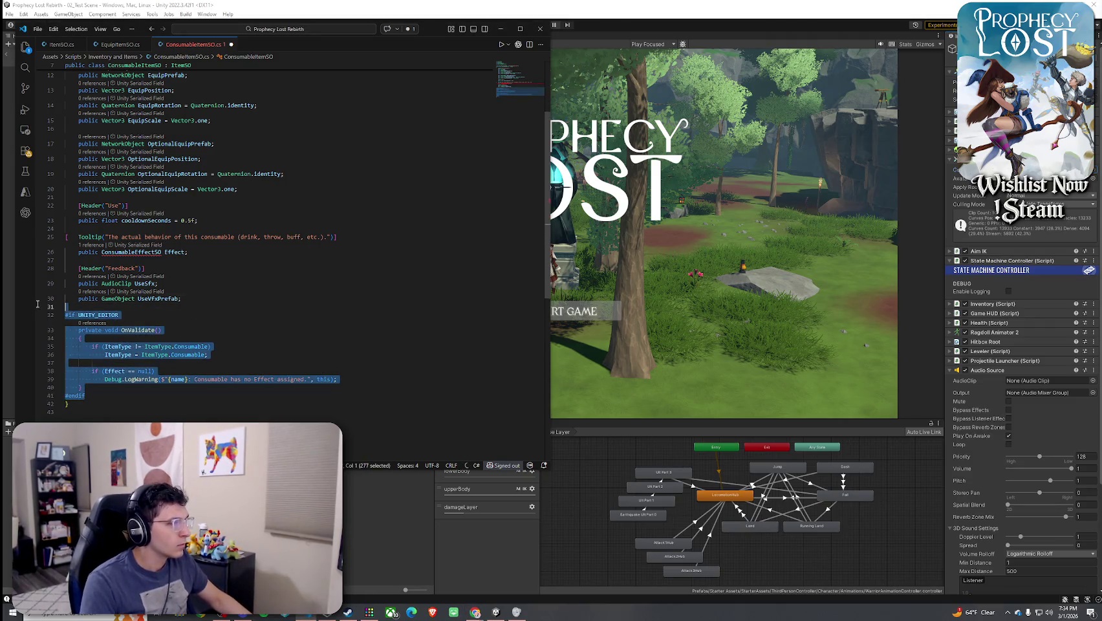
key(Tab)
click(139, 298)
click(177, 346)
Save ConsumableItemSO and switch back to Unity to recompile
scroll(177, 324, up, 3)
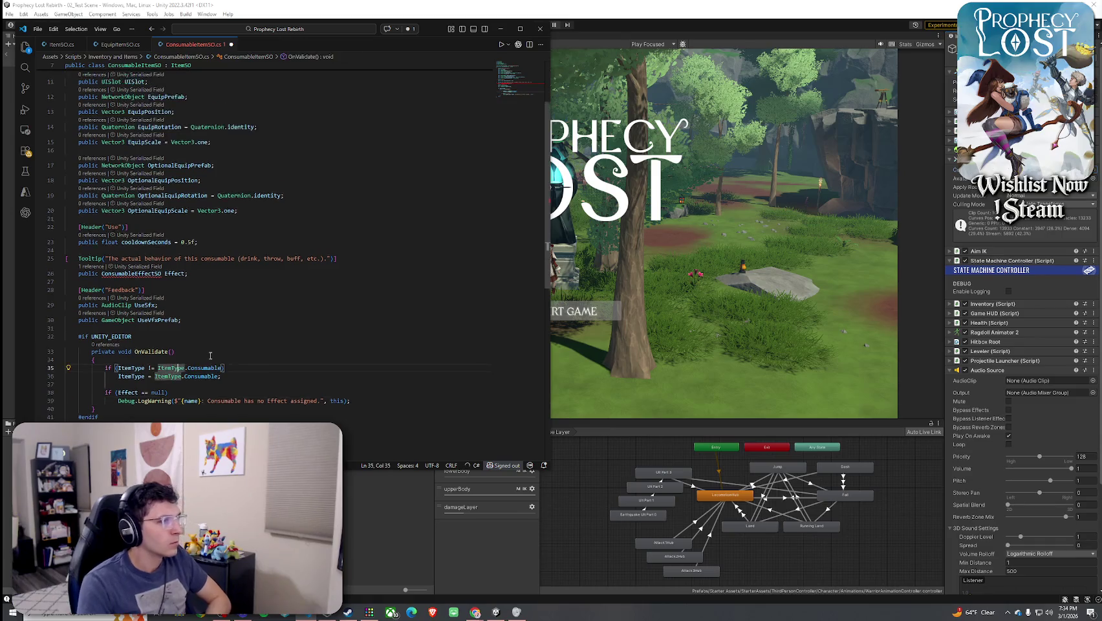
click(37, 29)
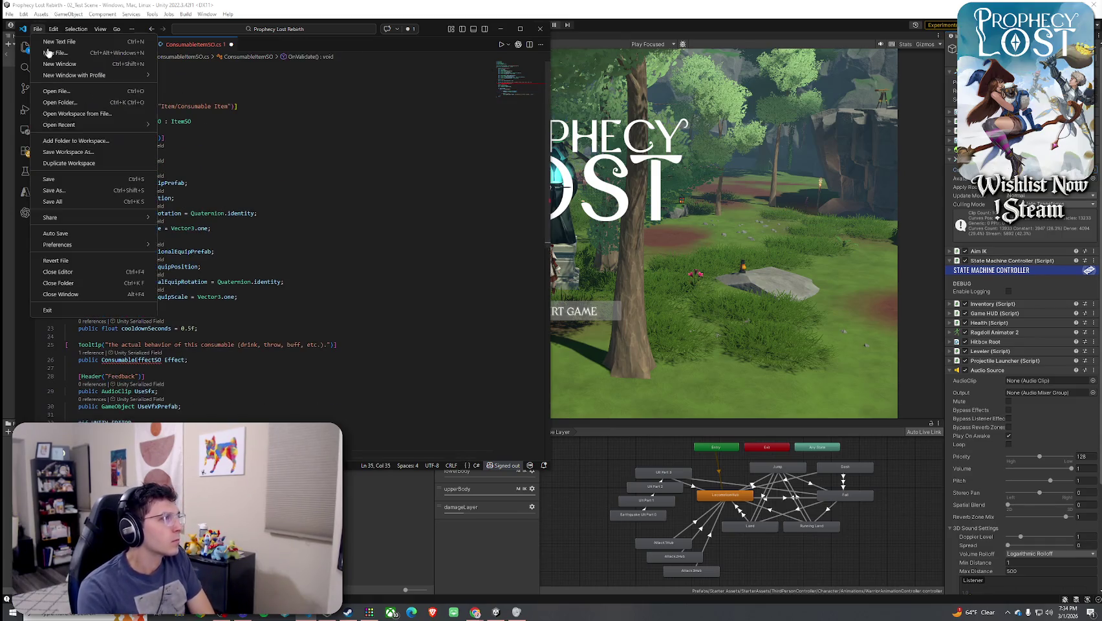
click(51, 191)
click(602, 97)
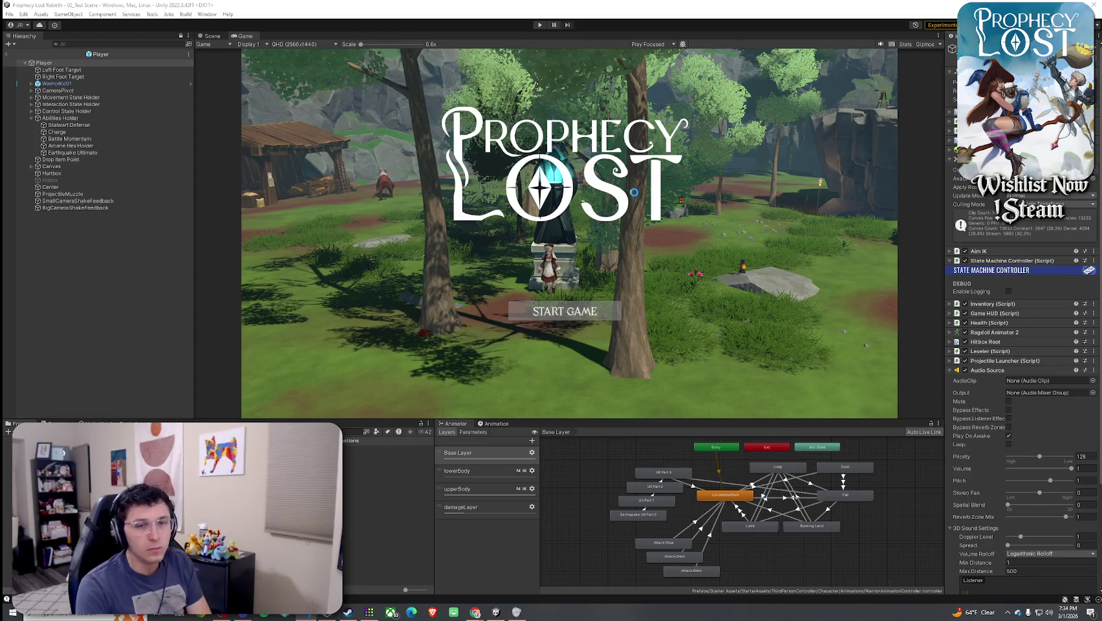
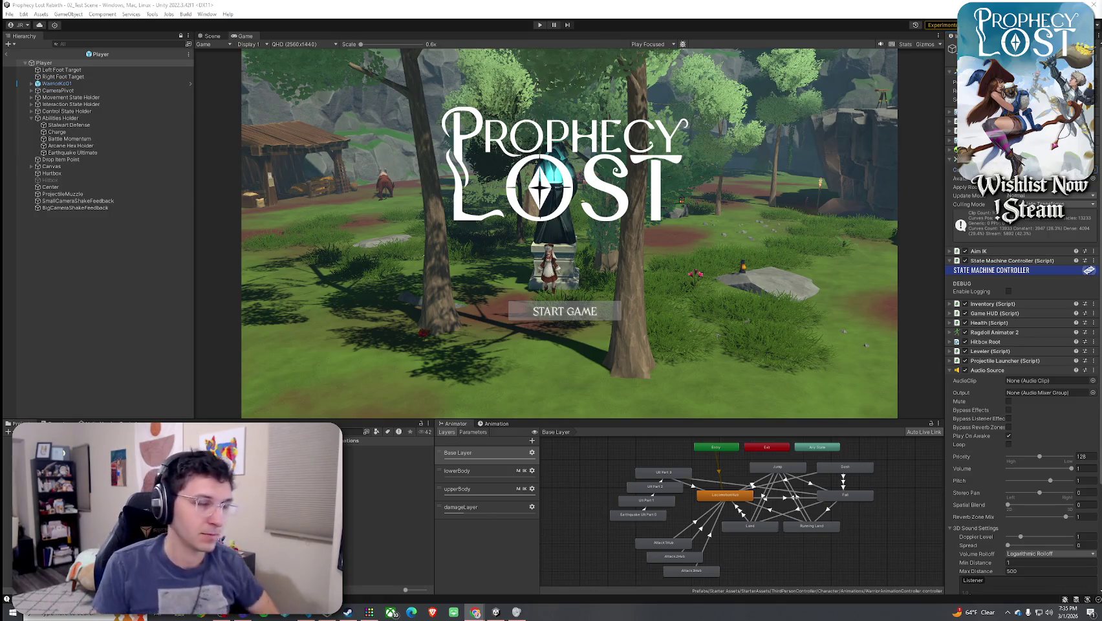
Narrow the Game view to widen the Inspector, then select the Scriptable Objects folder
click(498, 97)
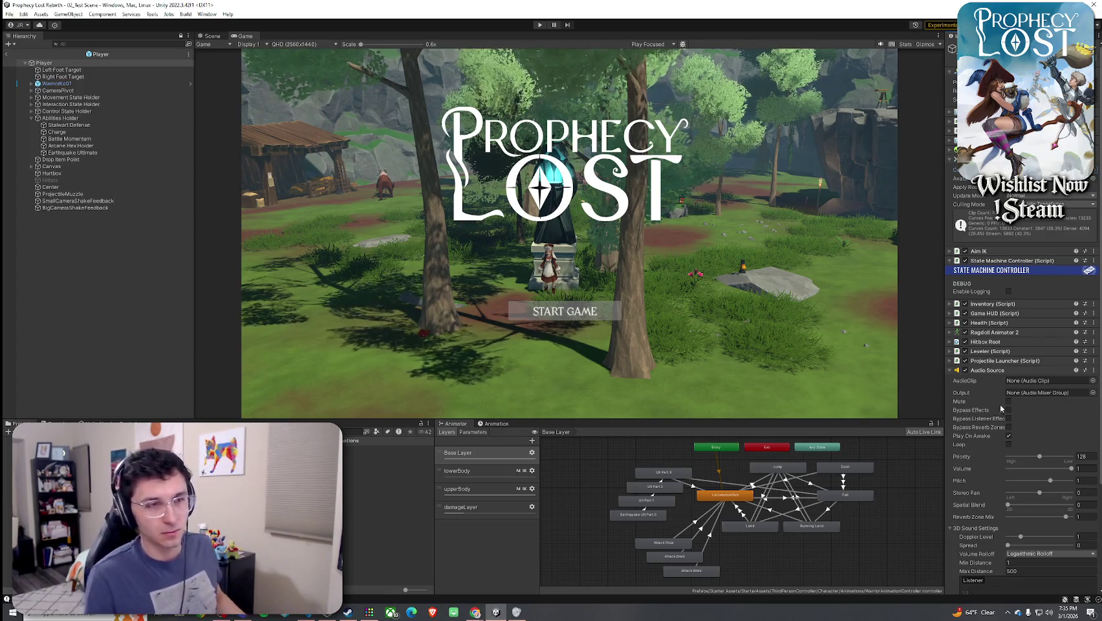
drag(941, 351, 828, 360)
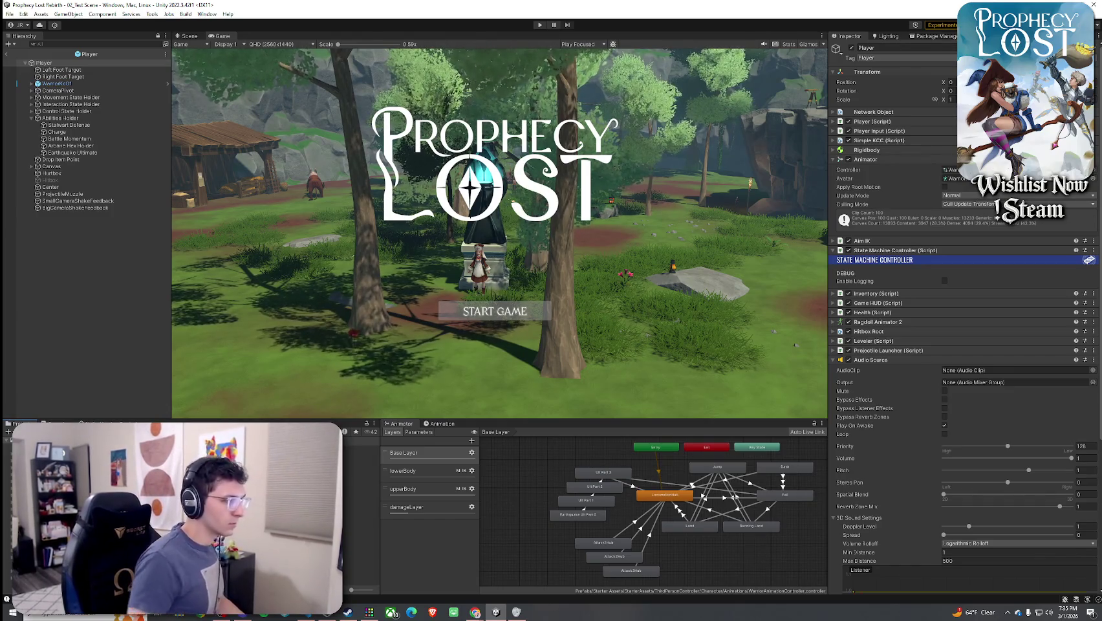
click(129, 491)
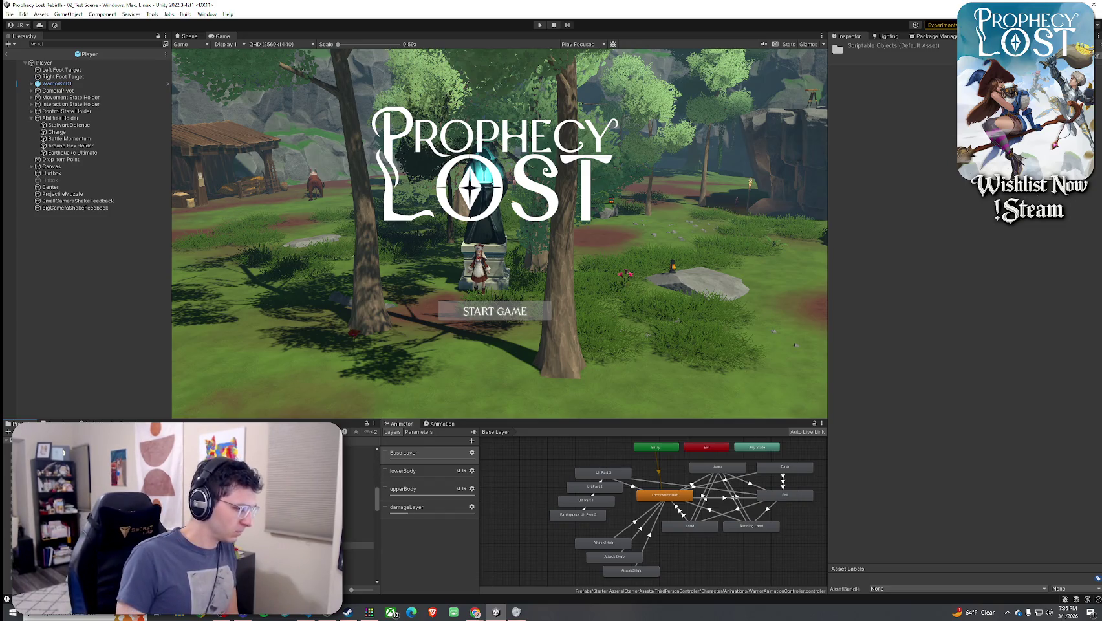
Create a C# script named ConsumableEffectSO in the Scripts > Inventory and Items folder
key(Down)
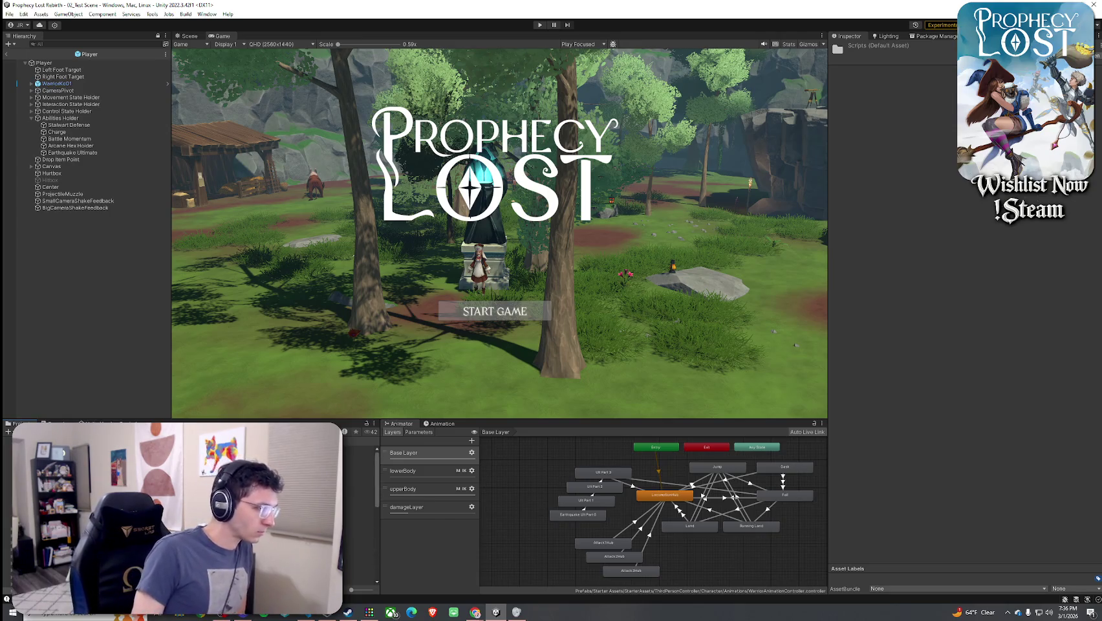
scroll(194, 504, down, 5)
scroll(194, 504, up, 4)
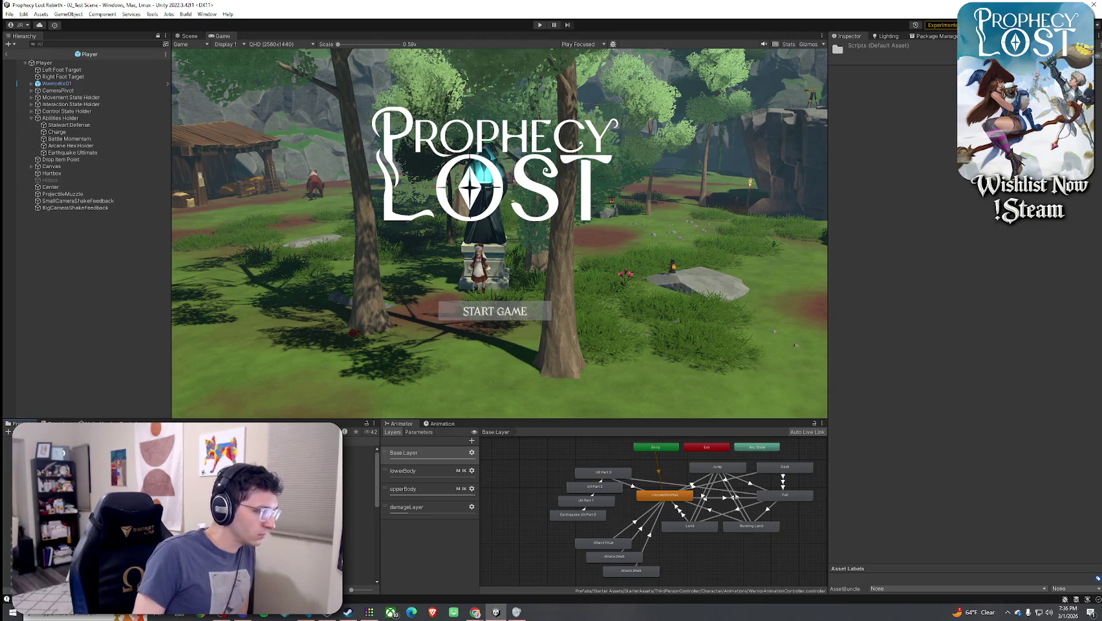
click(194, 470)
double_click(194, 470)
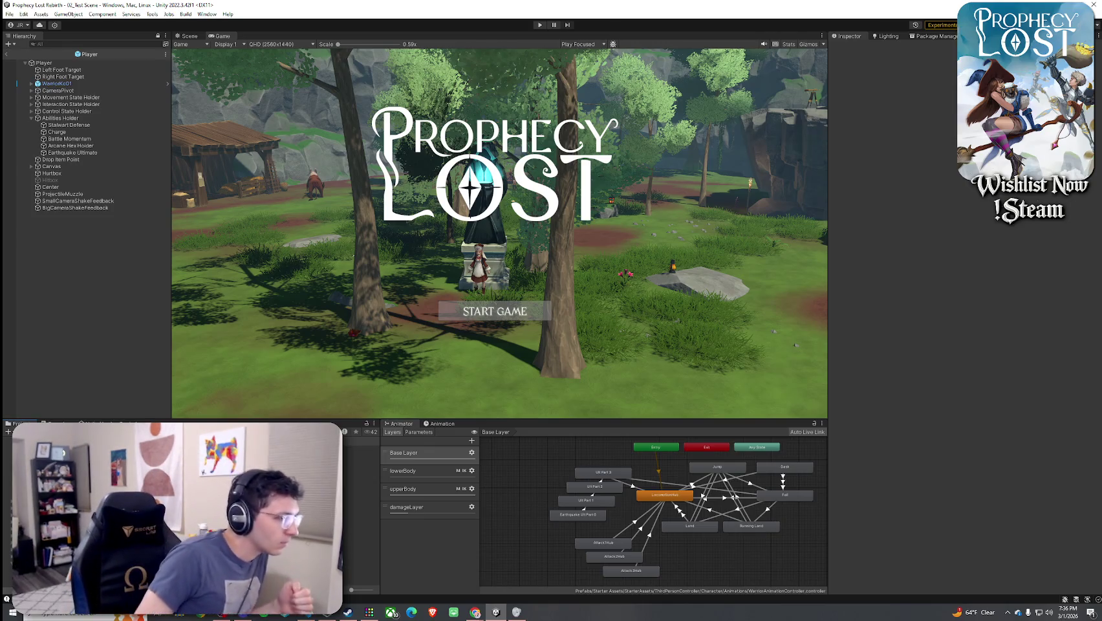
right_click(152, 492)
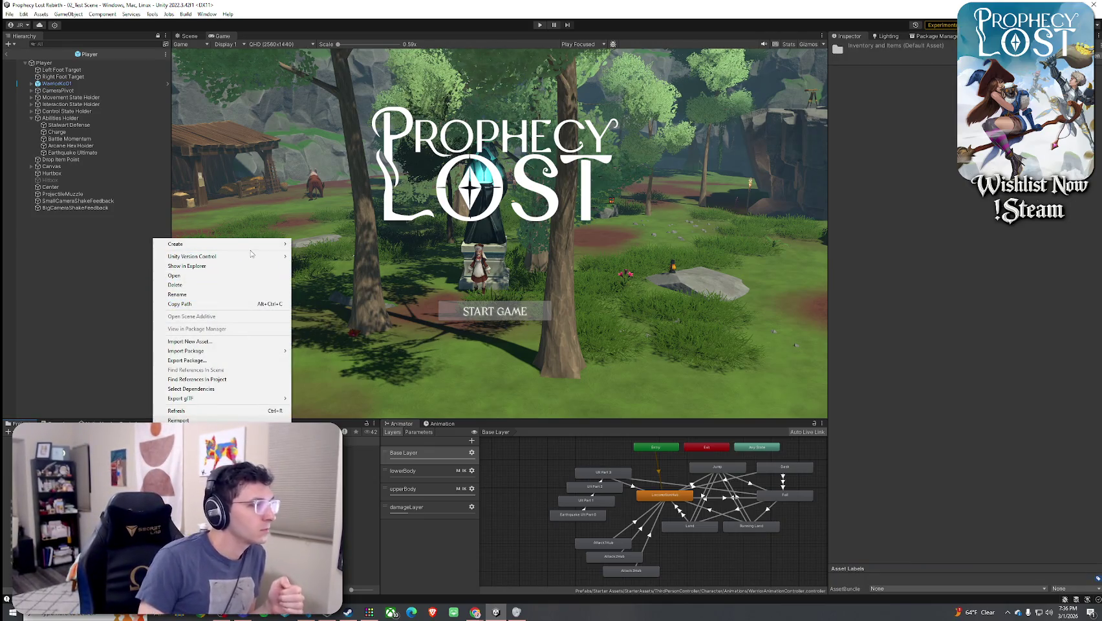
mouse_move(271, 244)
click(337, 211)
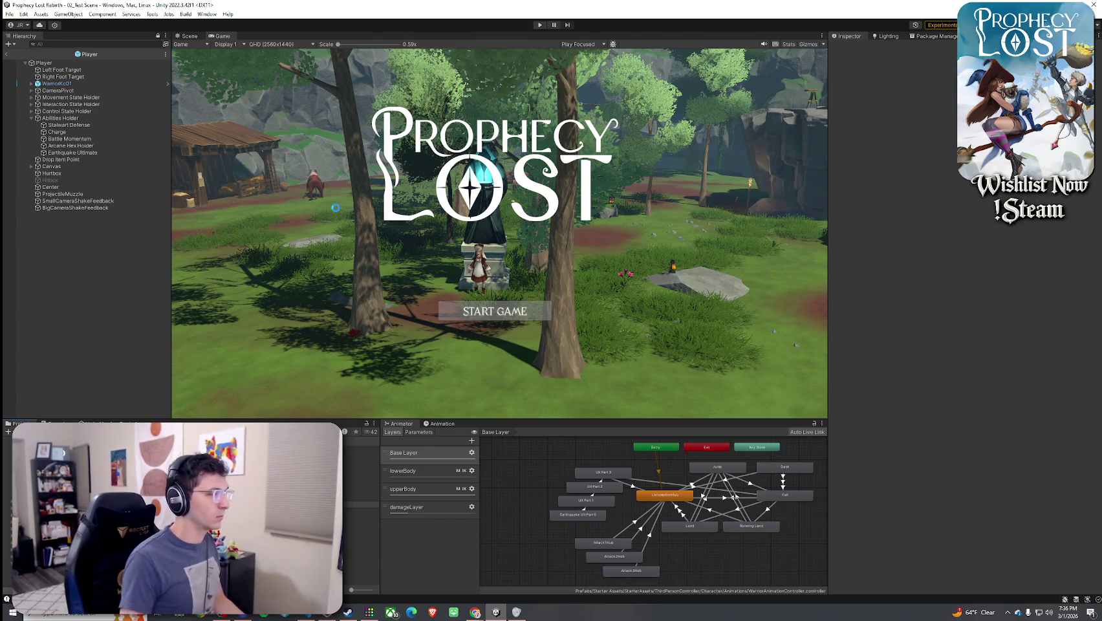
key(Return)
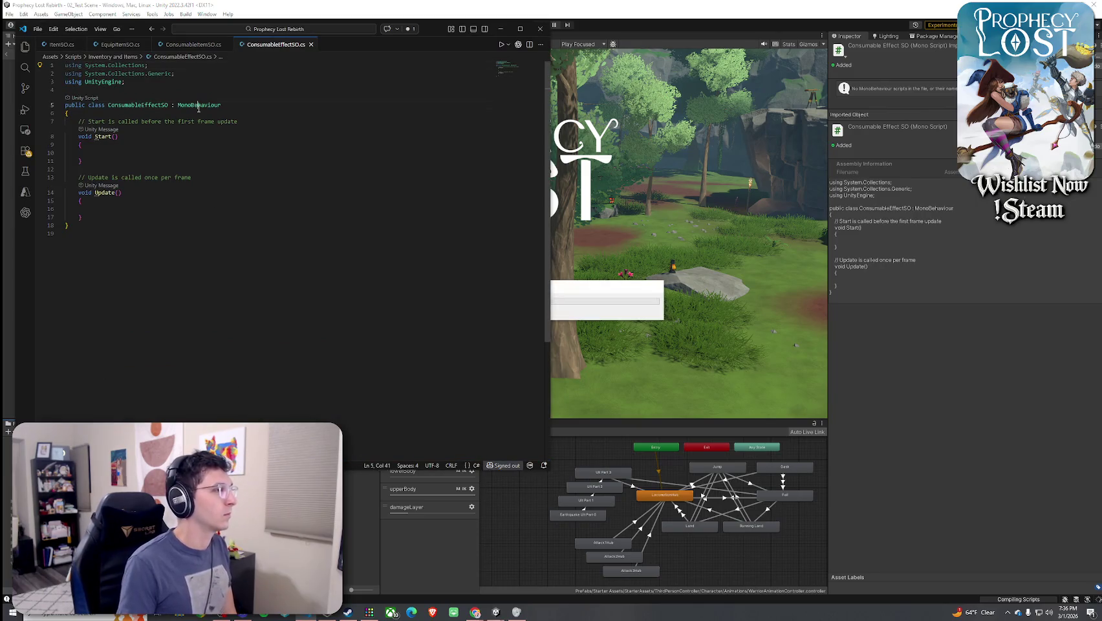
Change ConsumableEffectSO's base class from MonoBehaviour to ScriptableObject and save the file
double_click(199, 104)
text(ScriptableObject)
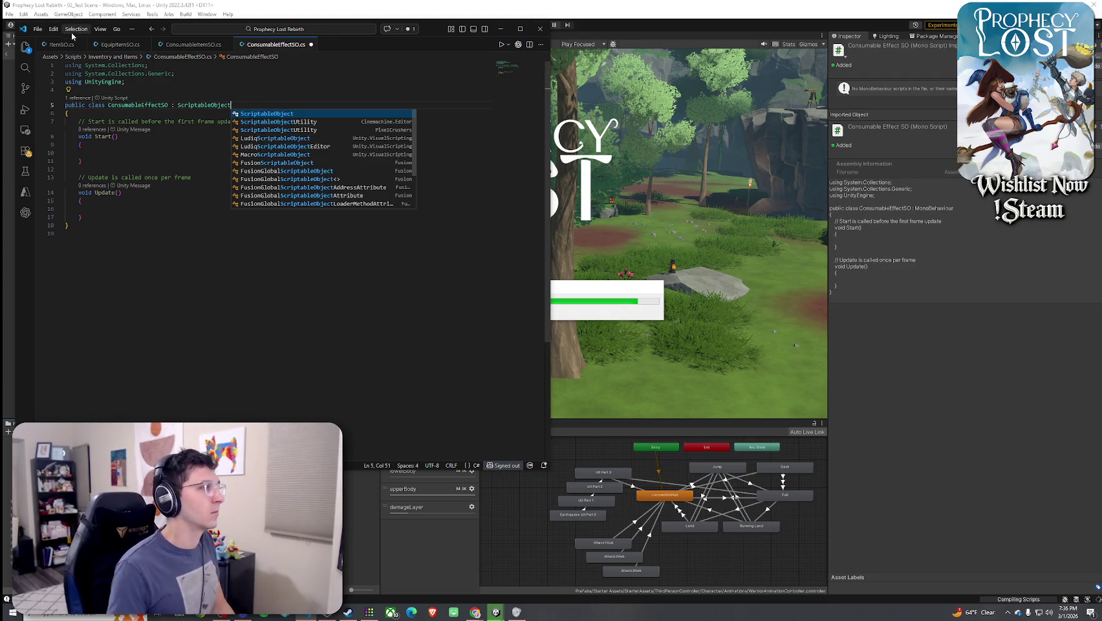
key(Tab)
click(37, 29)
click(64, 178)
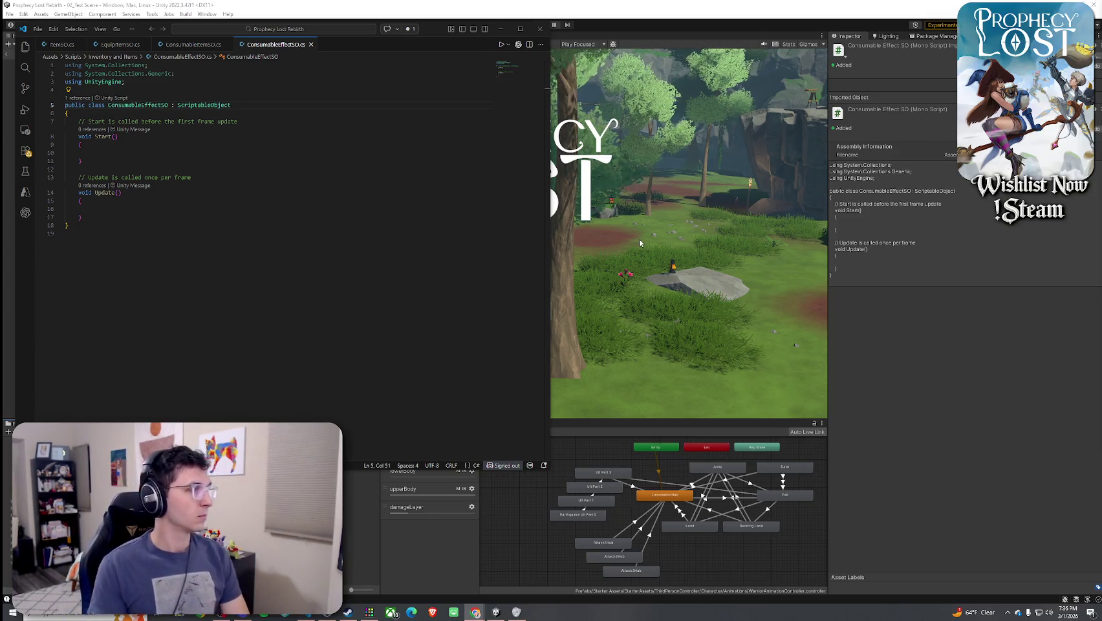
Use the editor's menu bar once more, then maximize the Steam wishlist window over the editor
click(54, 29)
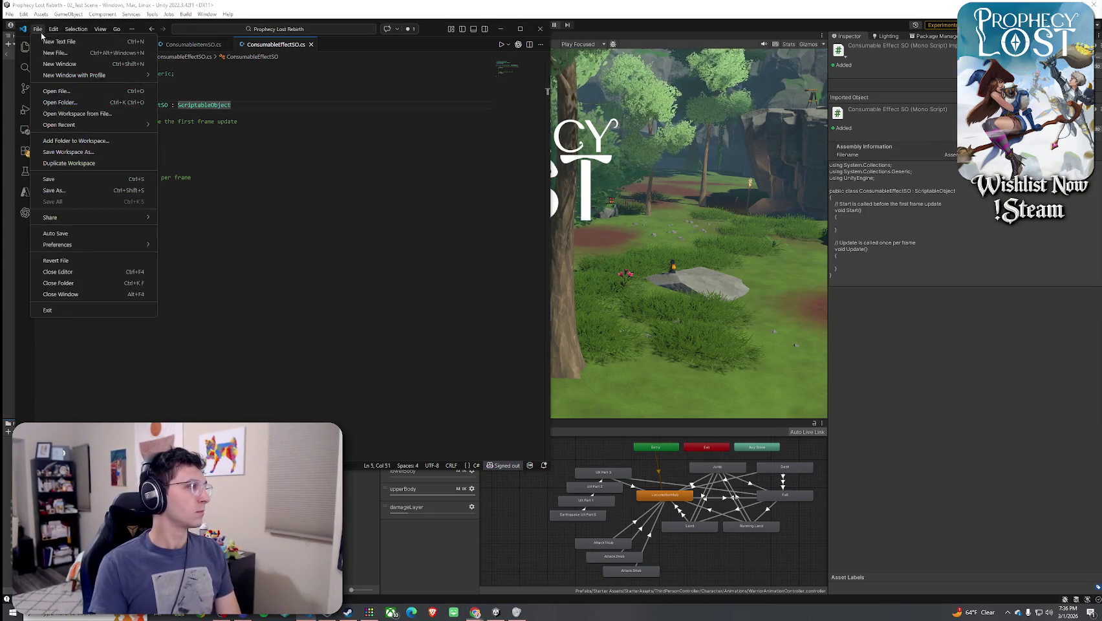
click(65, 179)
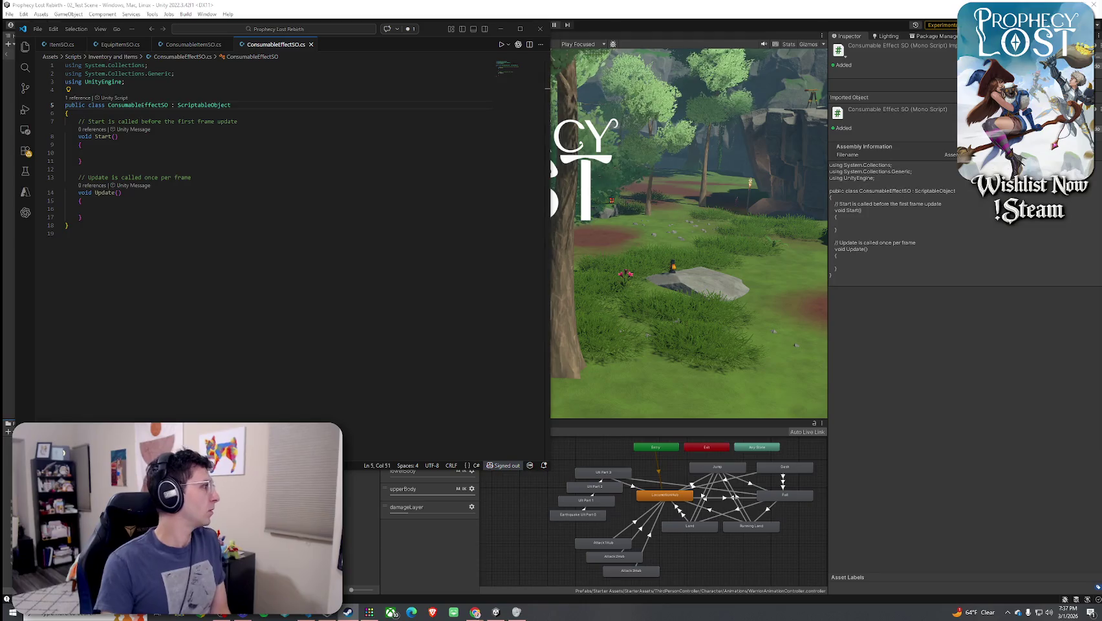
drag(1101, 73, 561, 73)
double_click(561, 71)
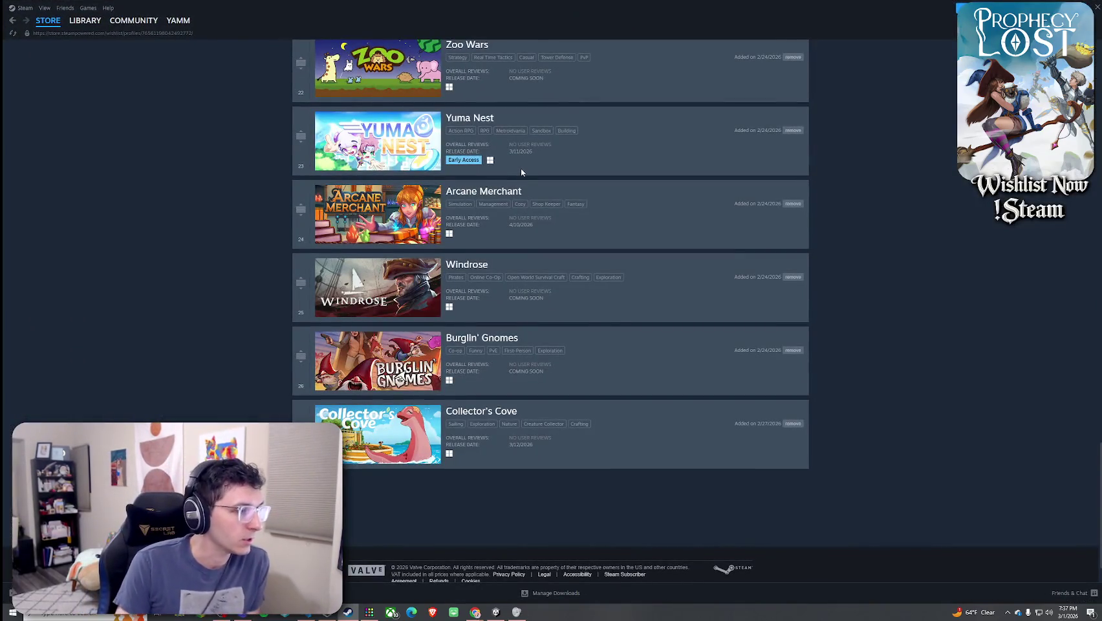
Open Farever from the Steam wishlist and play its developer broadcast full screen
scroll(466, 330, up, 5)
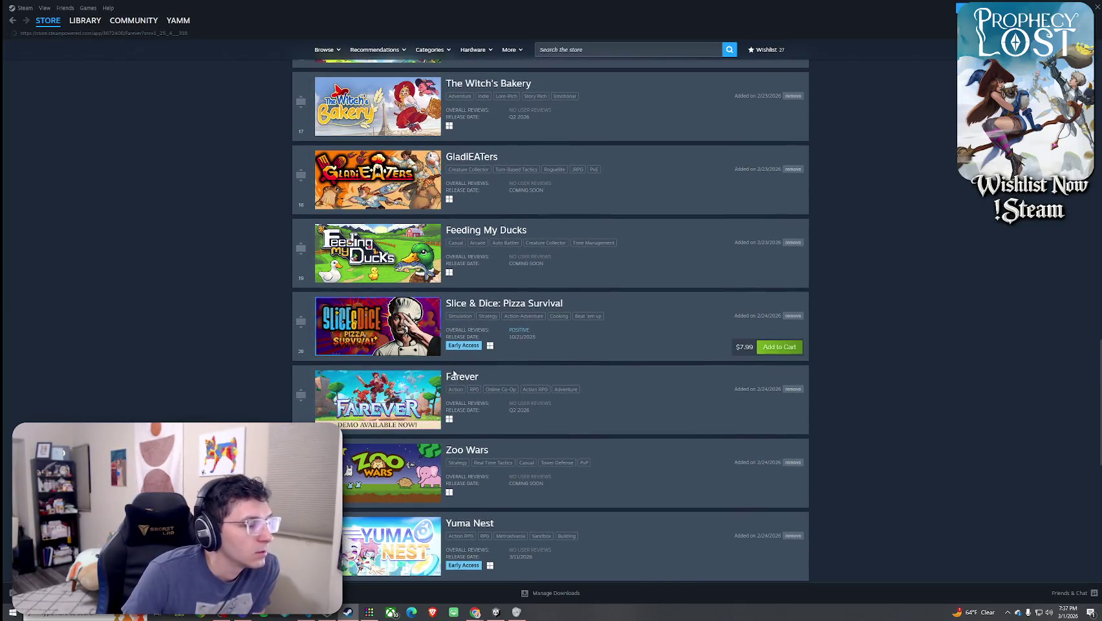
click(461, 380)
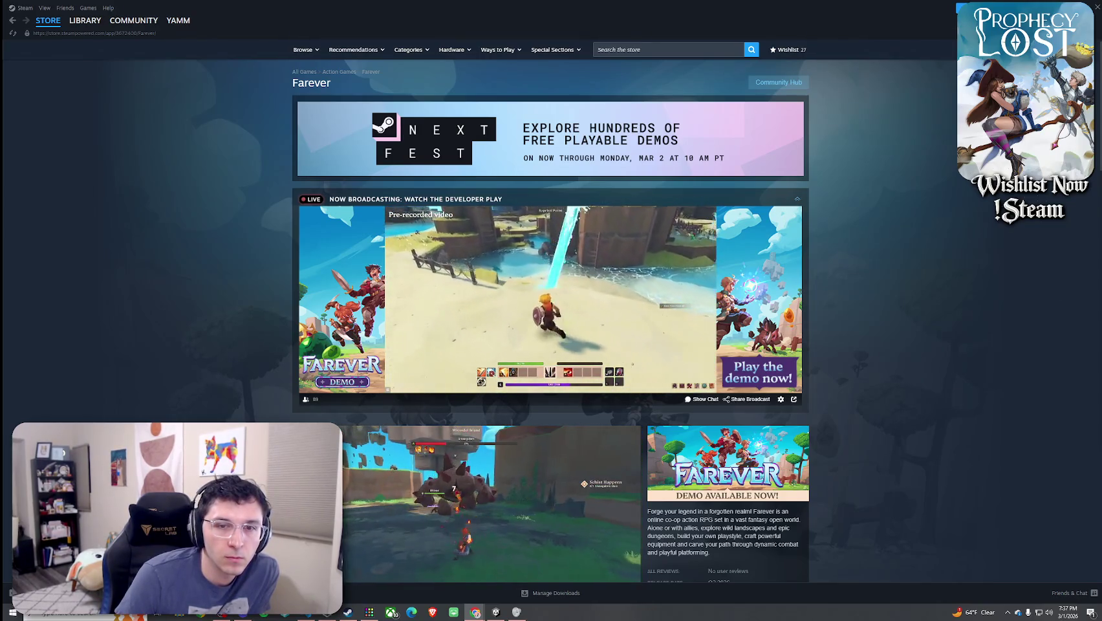
mouse_move(587, 349)
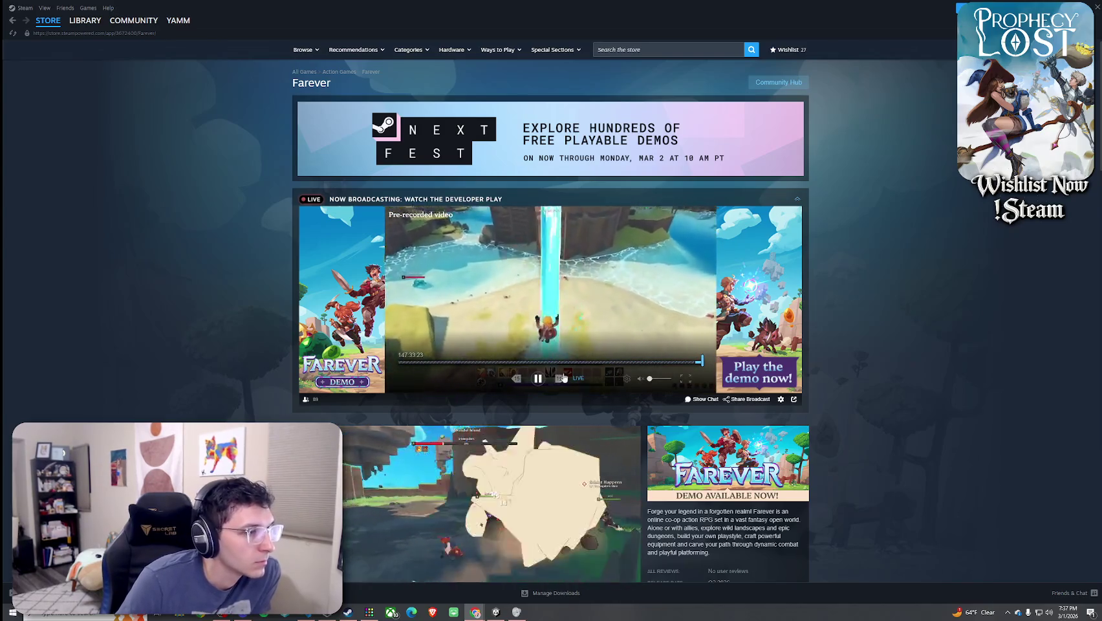
scroll(538, 378, down, 2)
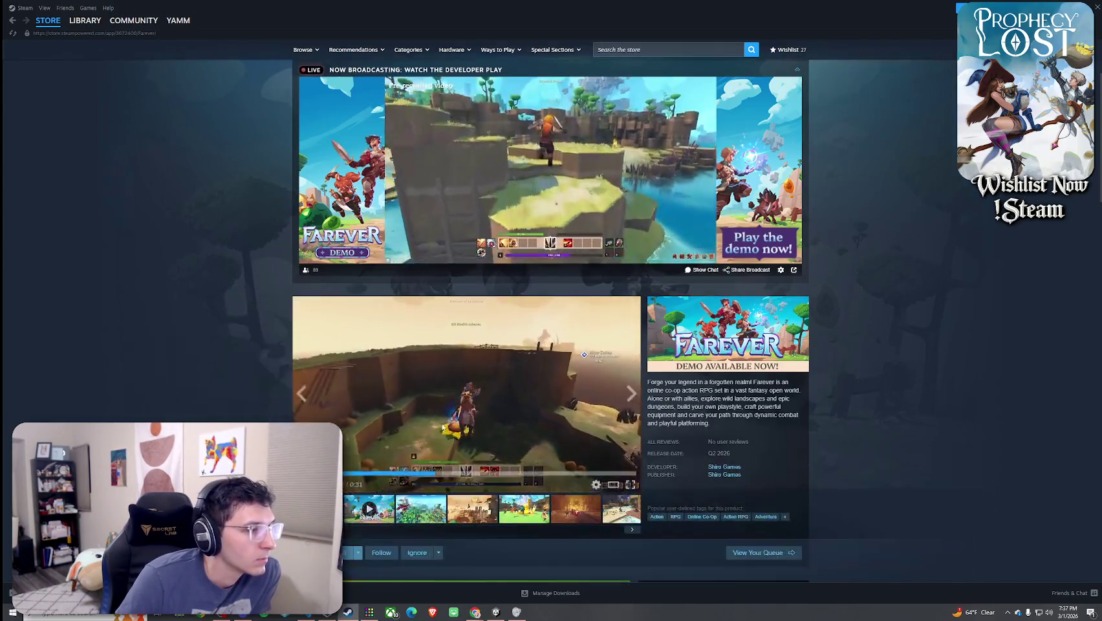
scroll(683, 380, up, 2)
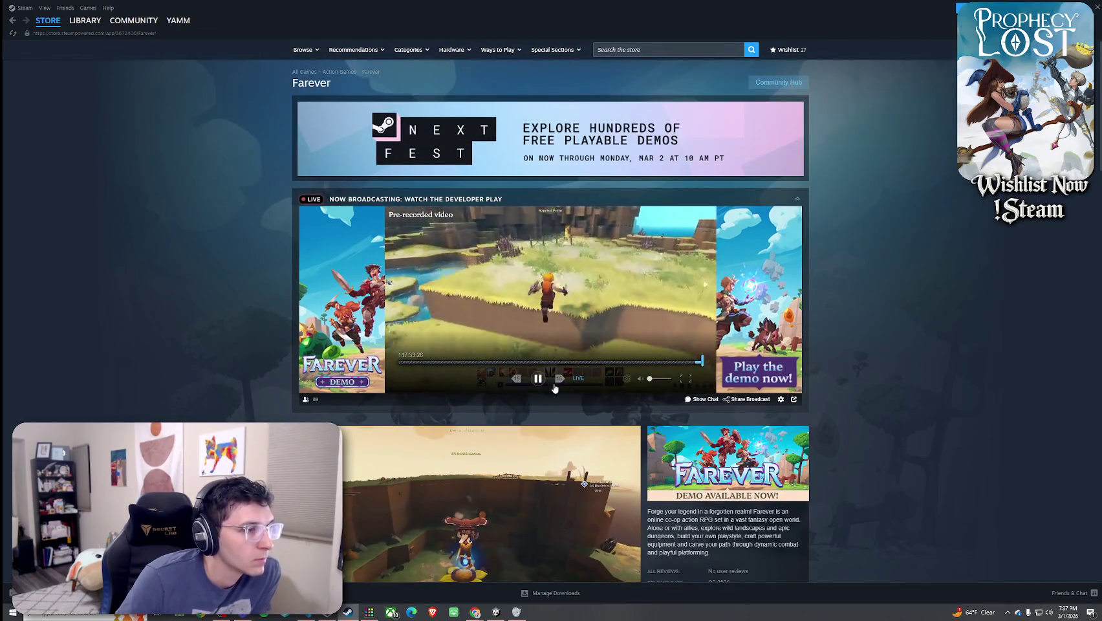
click(683, 380)
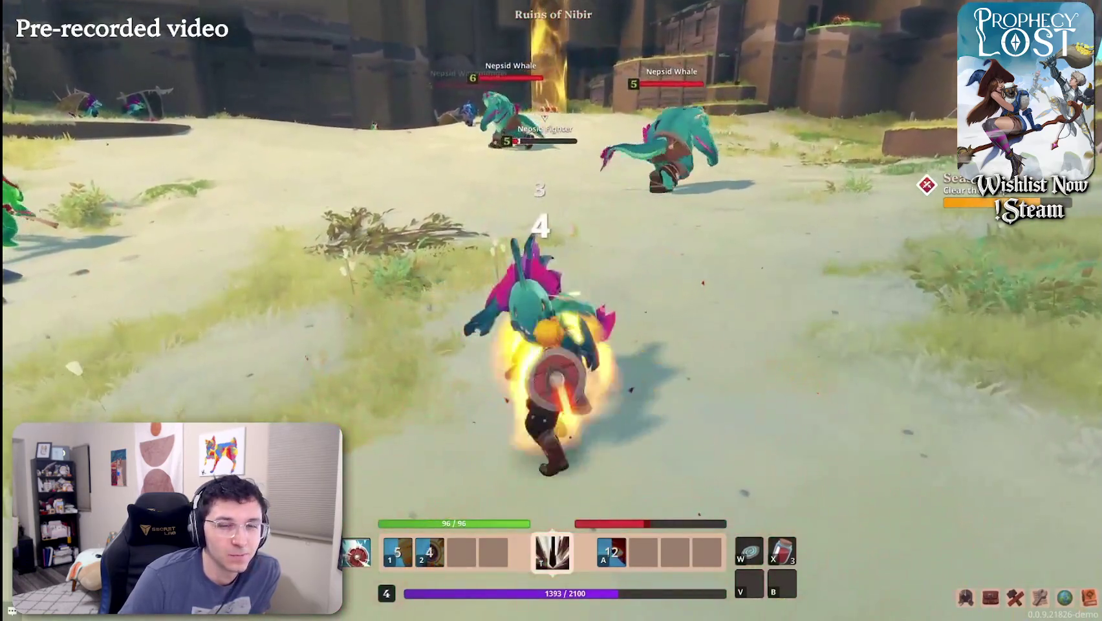
mouse_move(688, 501)
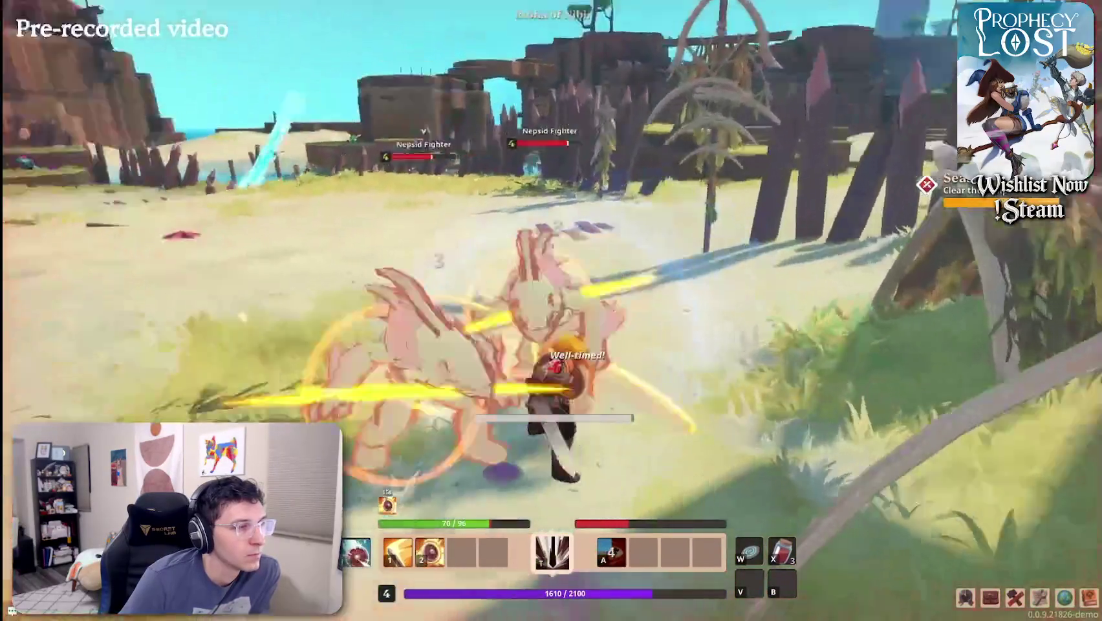
mouse_move(680, 510)
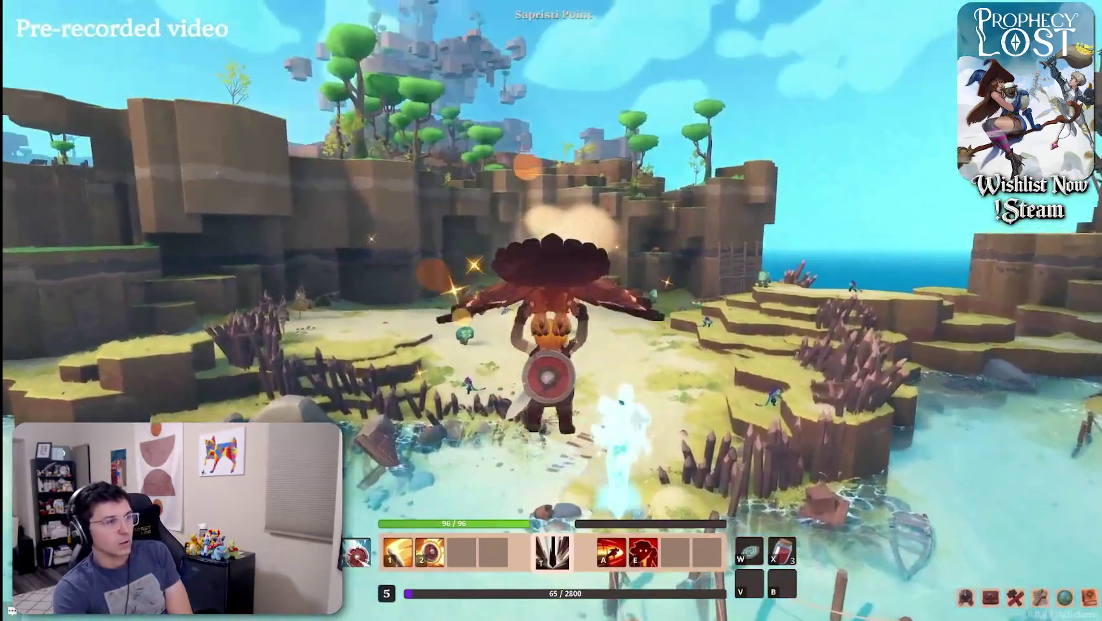
mouse_move(1027, 555)
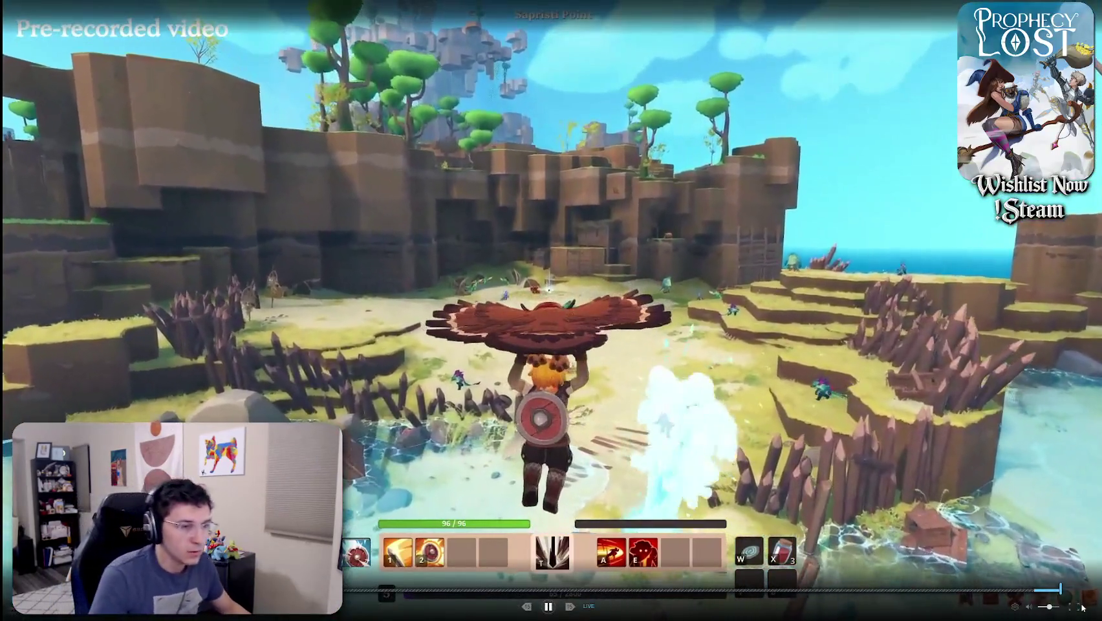
Exit full screen, switch between the Farever trailers and enlarge the first one
click(1073, 605)
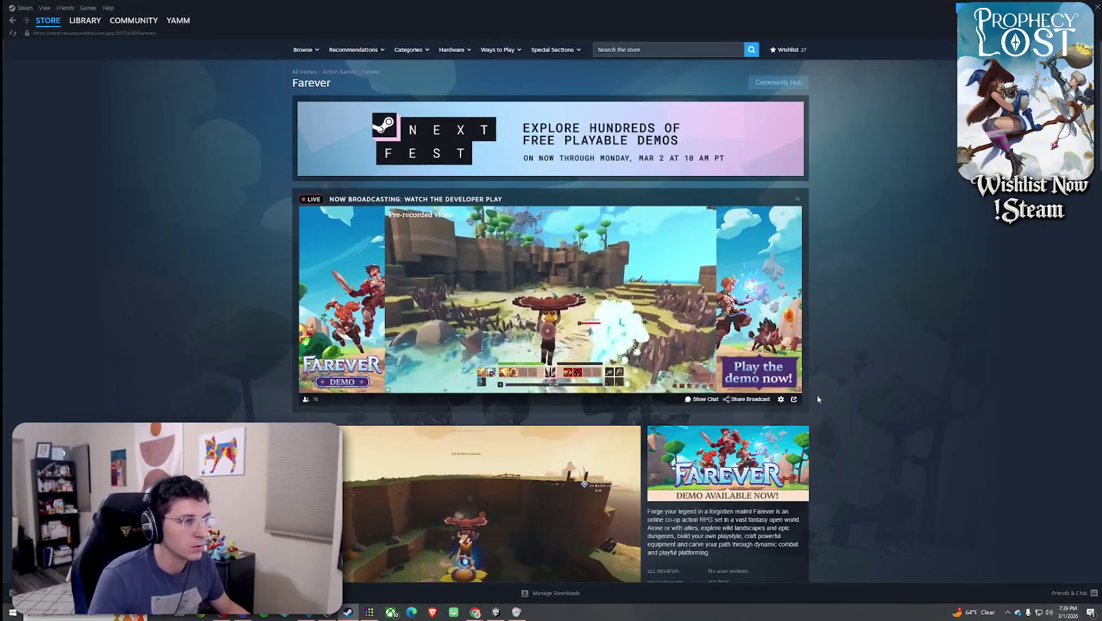
scroll(531, 375, down, 2)
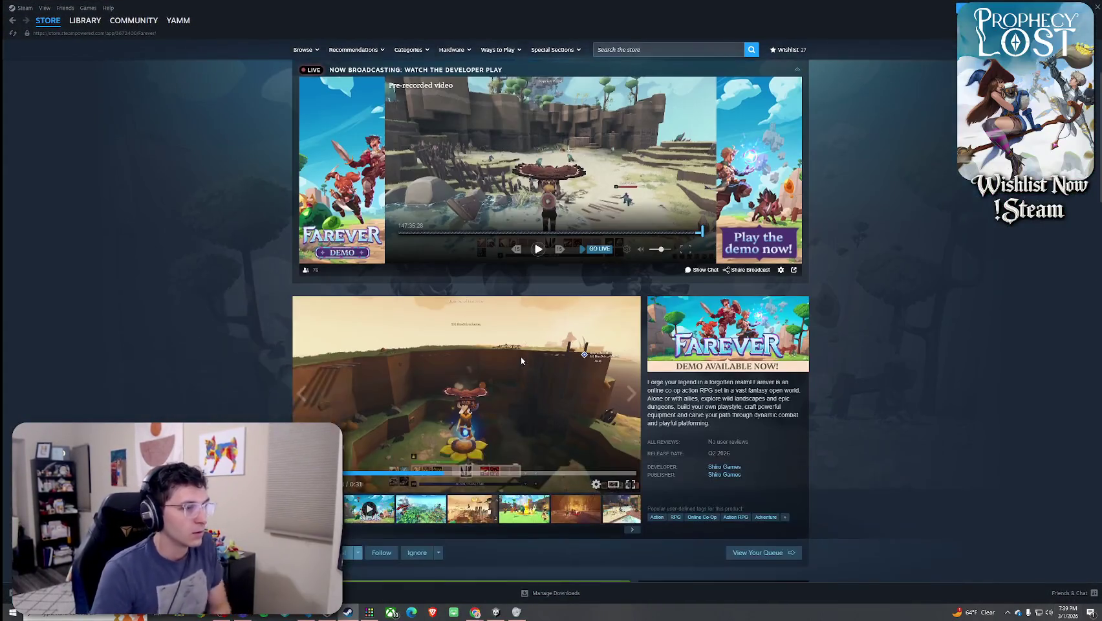
scroll(517, 342, down, 2)
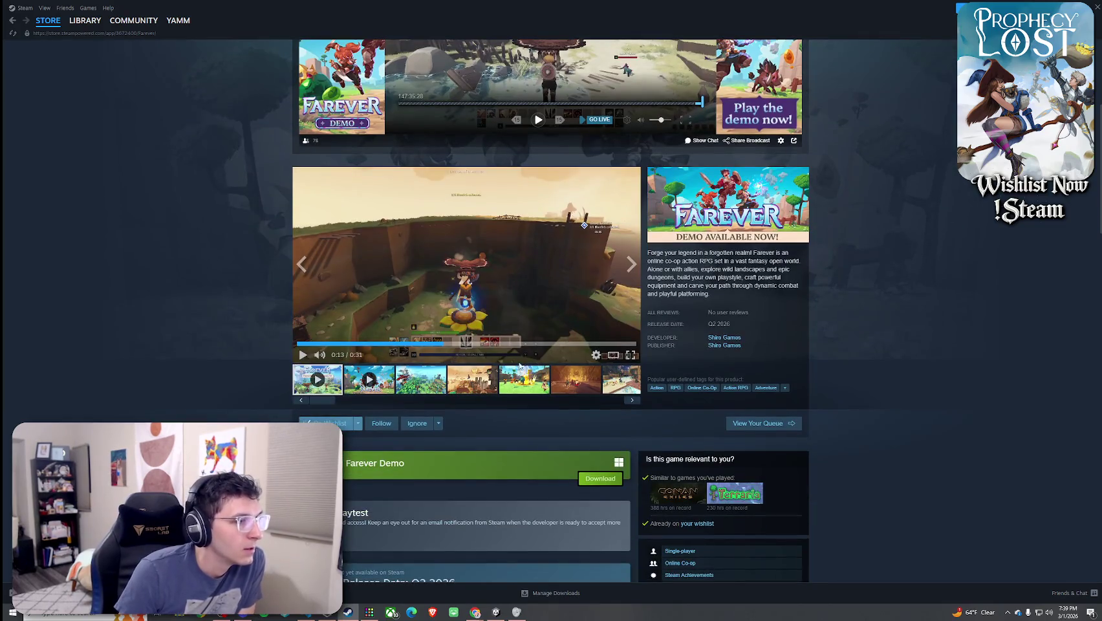
click(367, 377)
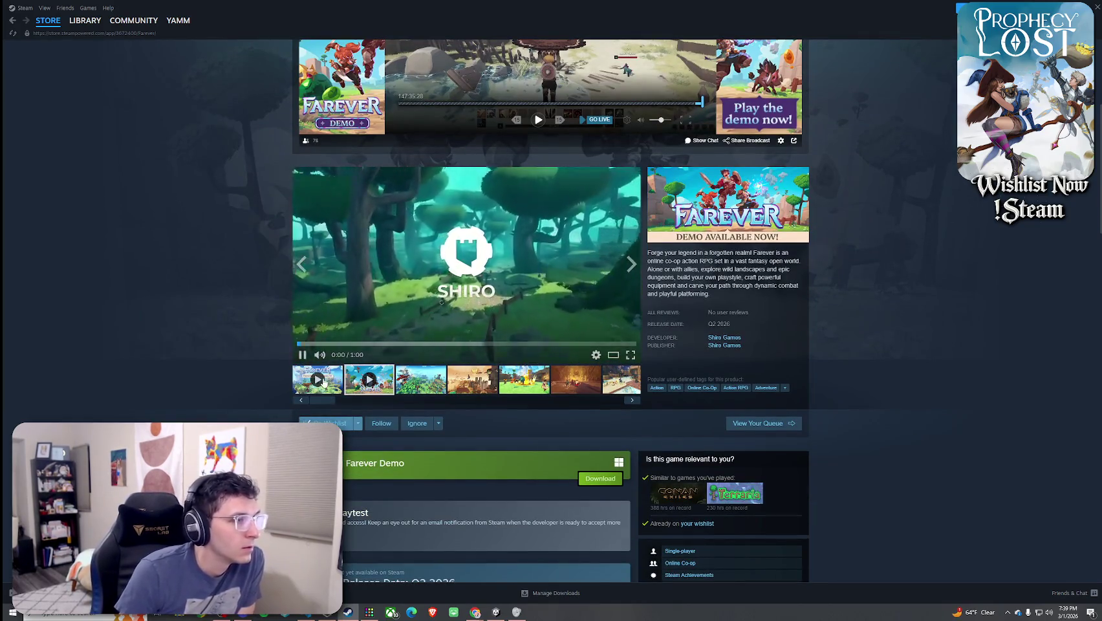
click(324, 380)
click(626, 357)
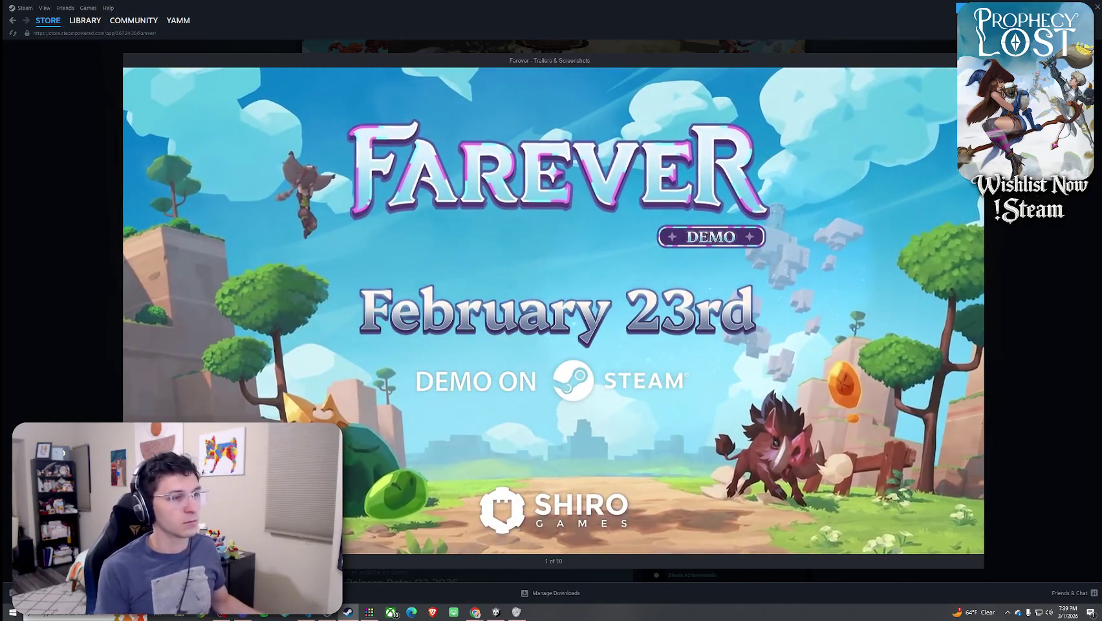
Expand and read the full About This Game text, then return to the page top
scroll(428, 319, down, 7)
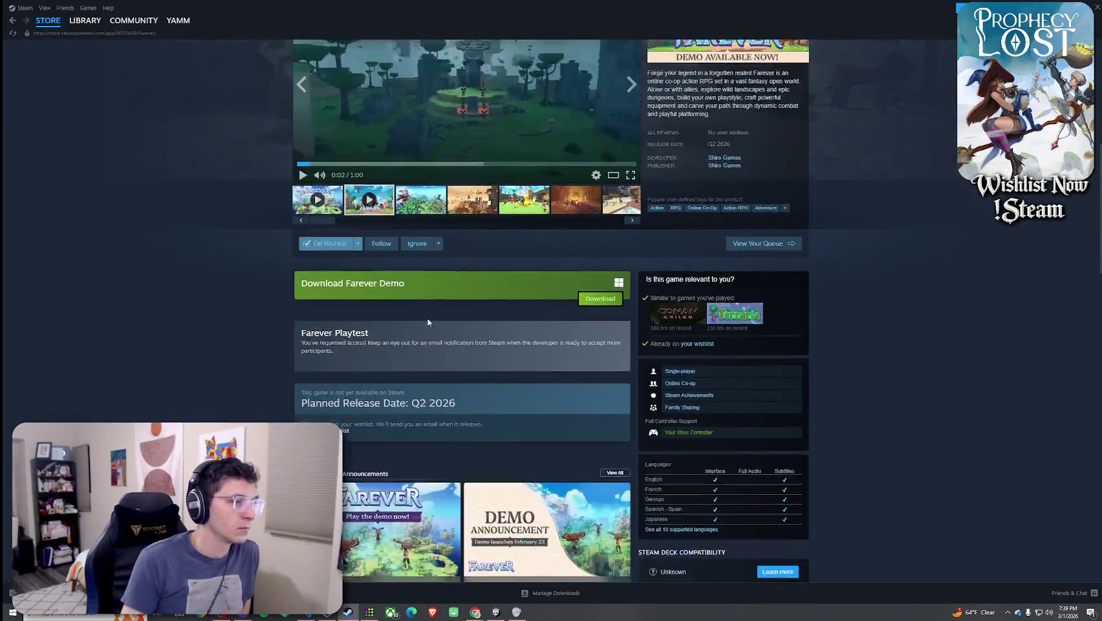
scroll(446, 318, down, 4)
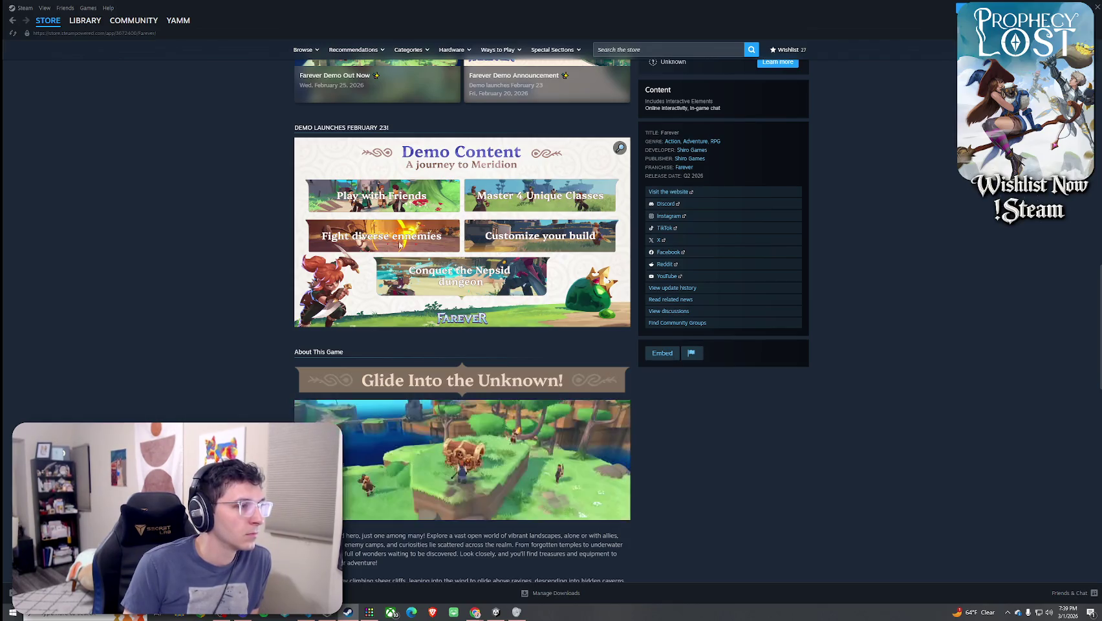
scroll(400, 244, up, 8)
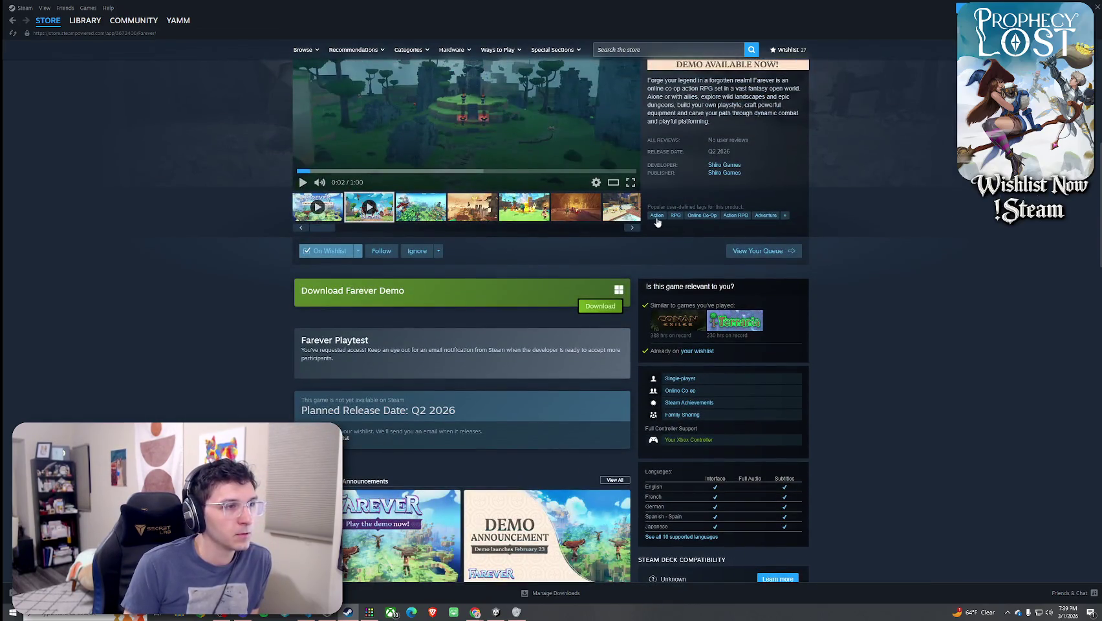
scroll(754, 222, down, 4)
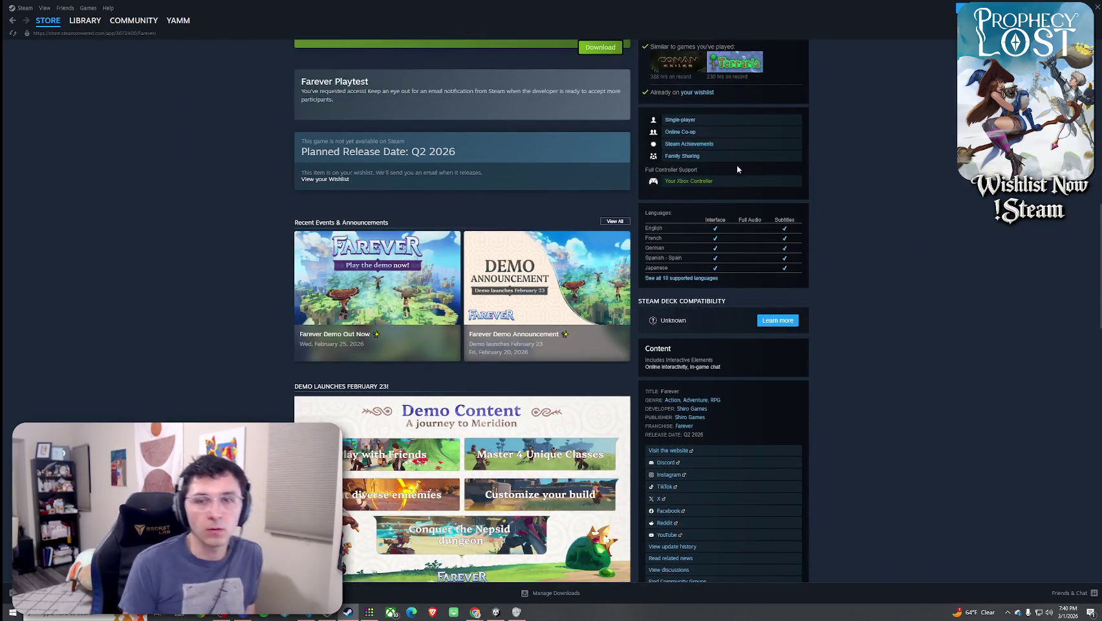
scroll(680, 268, down, 3)
scroll(460, 363, down, 6)
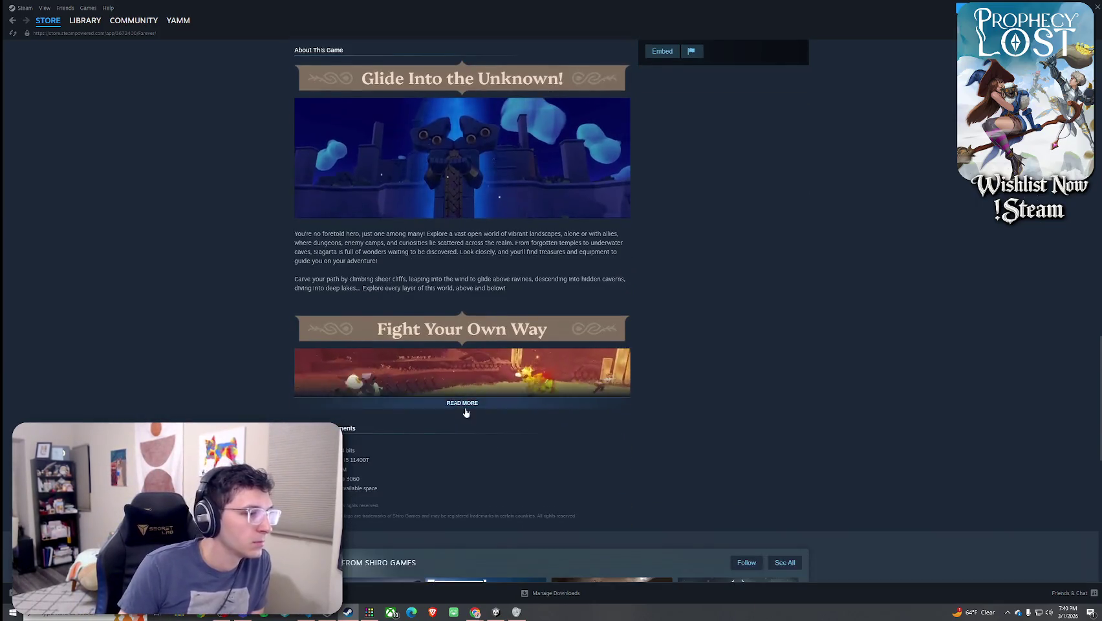
click(464, 404)
scroll(479, 336, down, 5)
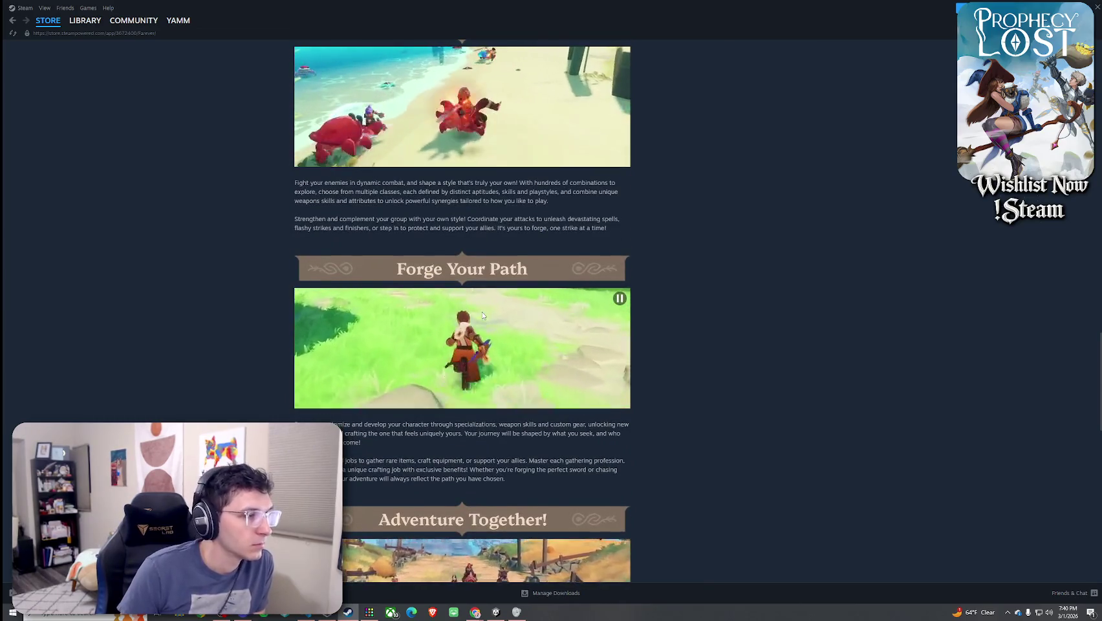
scroll(483, 316, down, 4)
scroll(482, 315, down, 4)
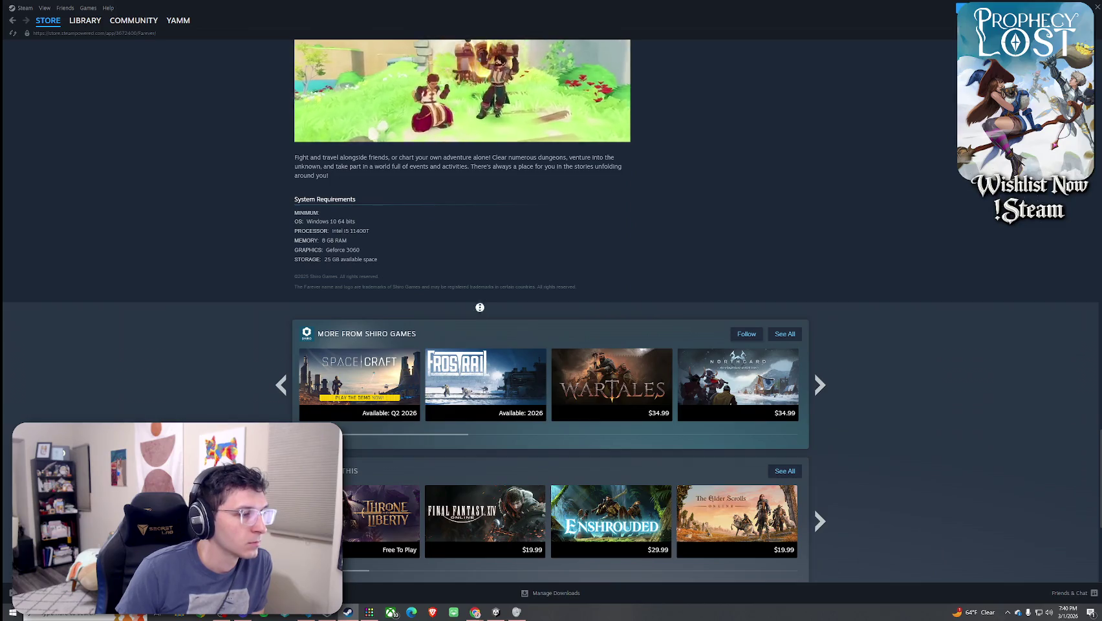
key(Home)
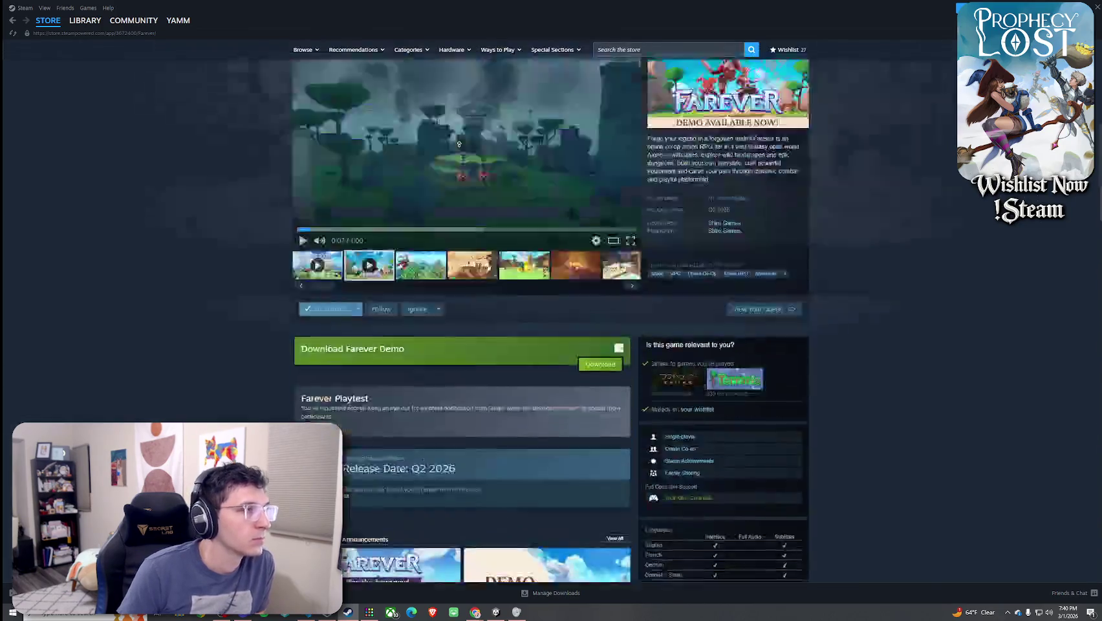
Open the Next Fest sale page and scroll through its wishlist and recommended demo rows
click(497, 170)
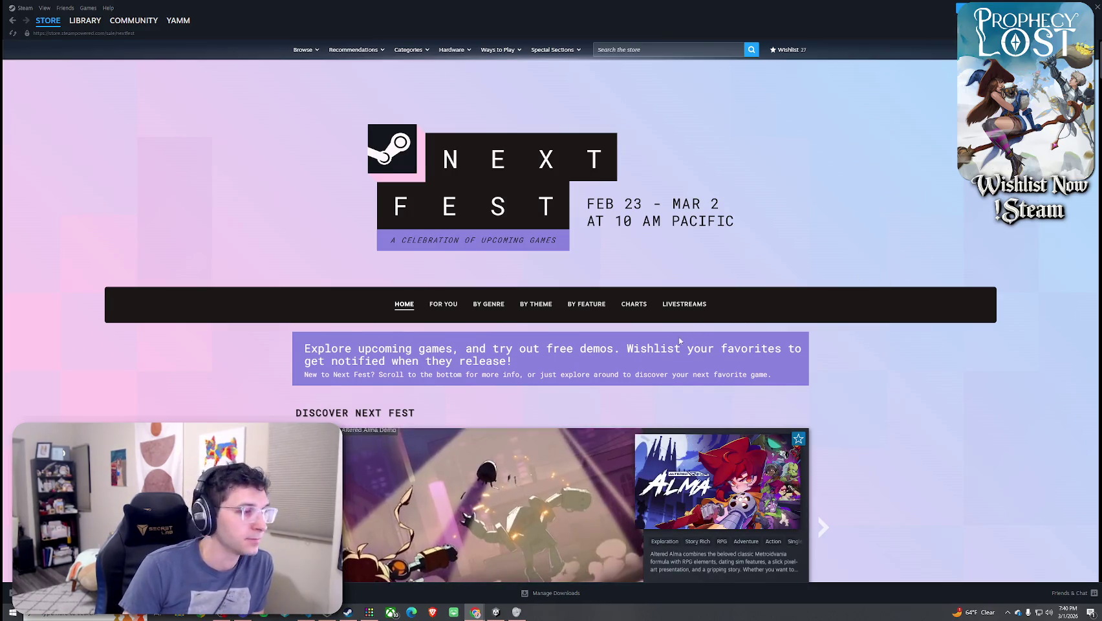
scroll(679, 341, down, 2)
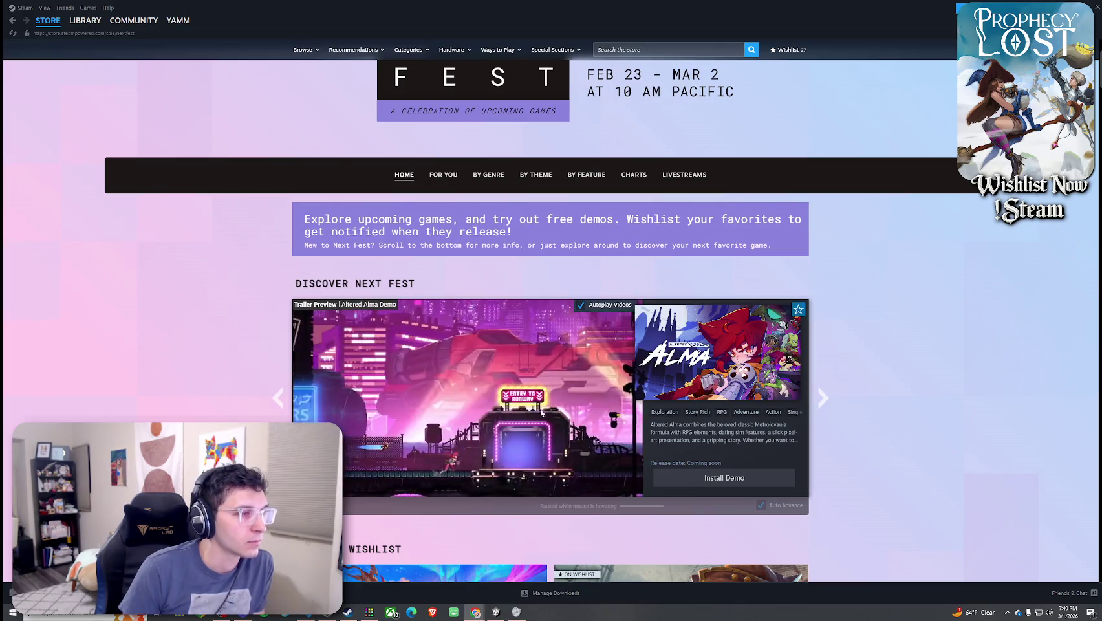
scroll(542, 412, down, 4)
scroll(666, 387, down, 1)
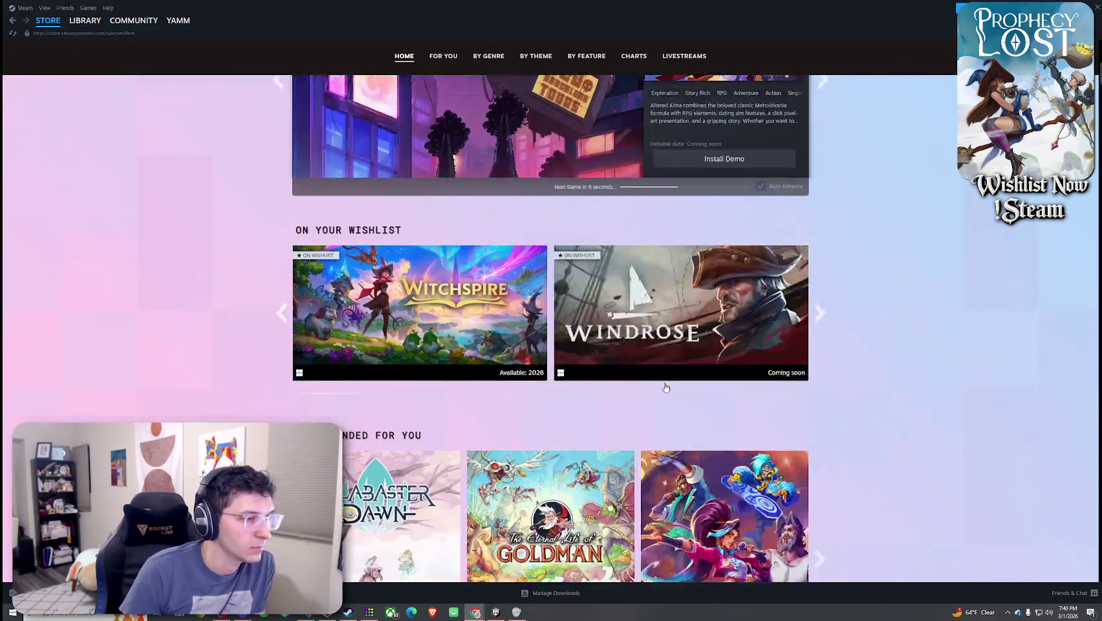
scroll(665, 387, down, 2)
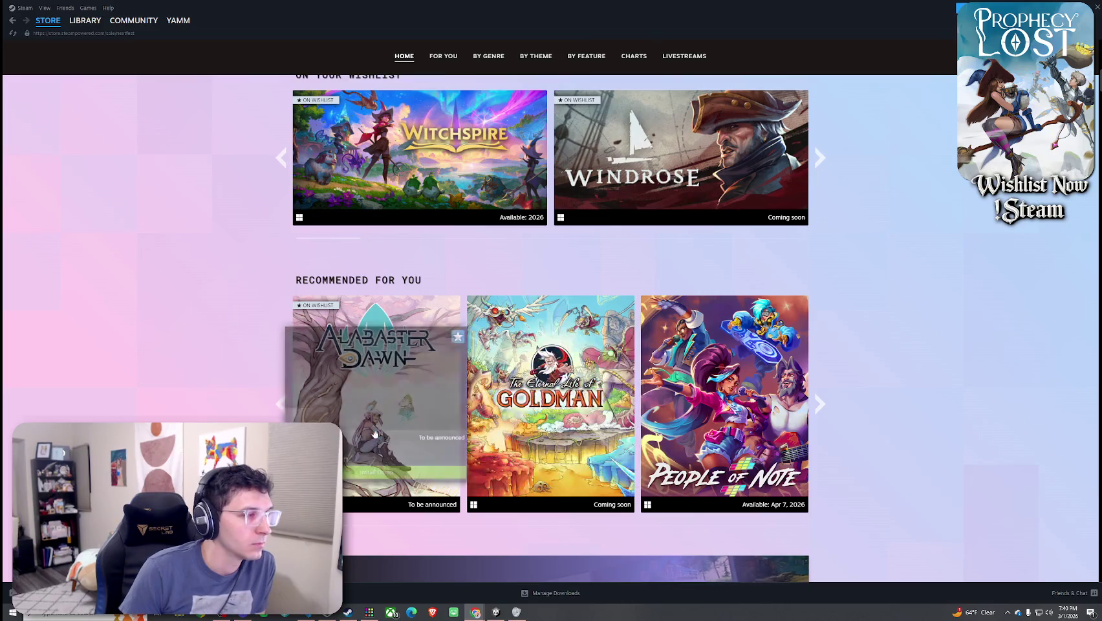
scroll(591, 422, down, 2)
scroll(591, 422, down, 2)
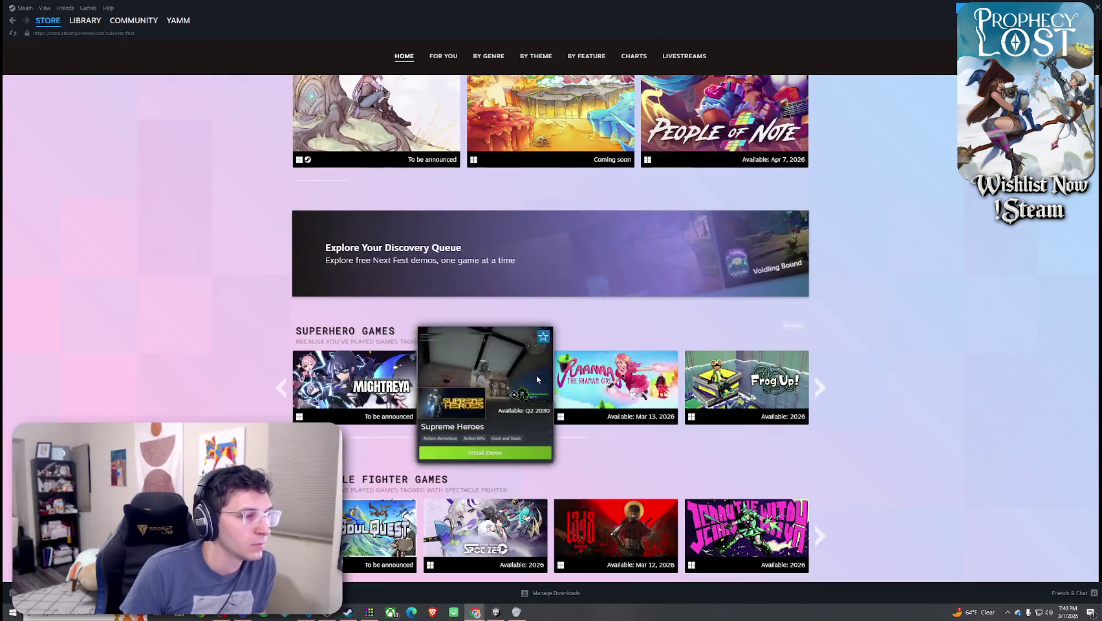
Browse the genre rows and open the Spot Zero store page
mouse_move(739, 390)
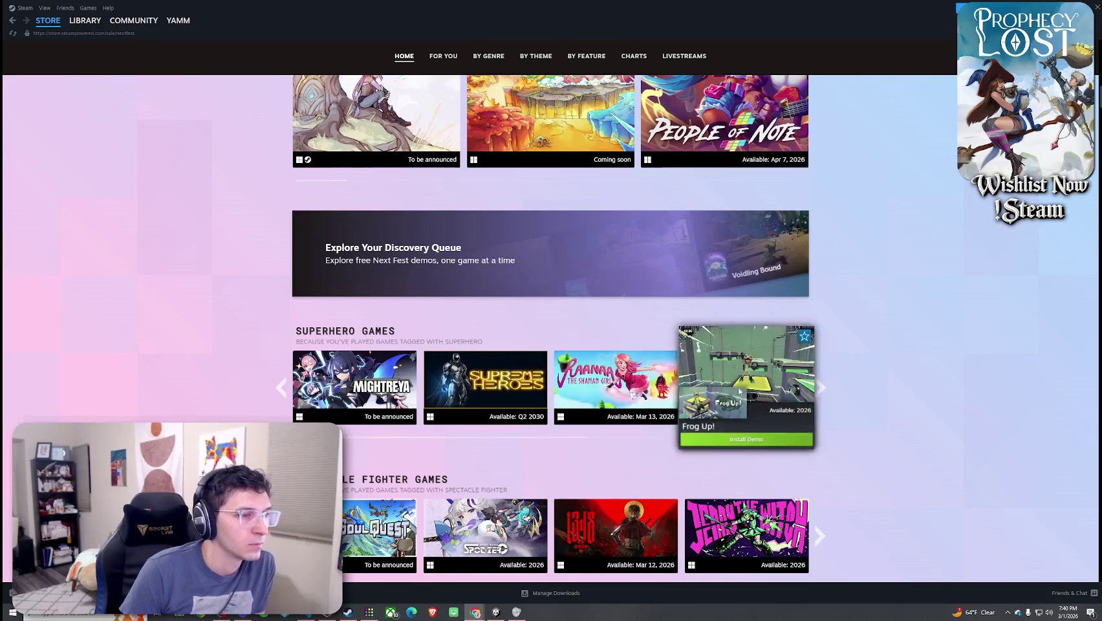
mouse_move(634, 394)
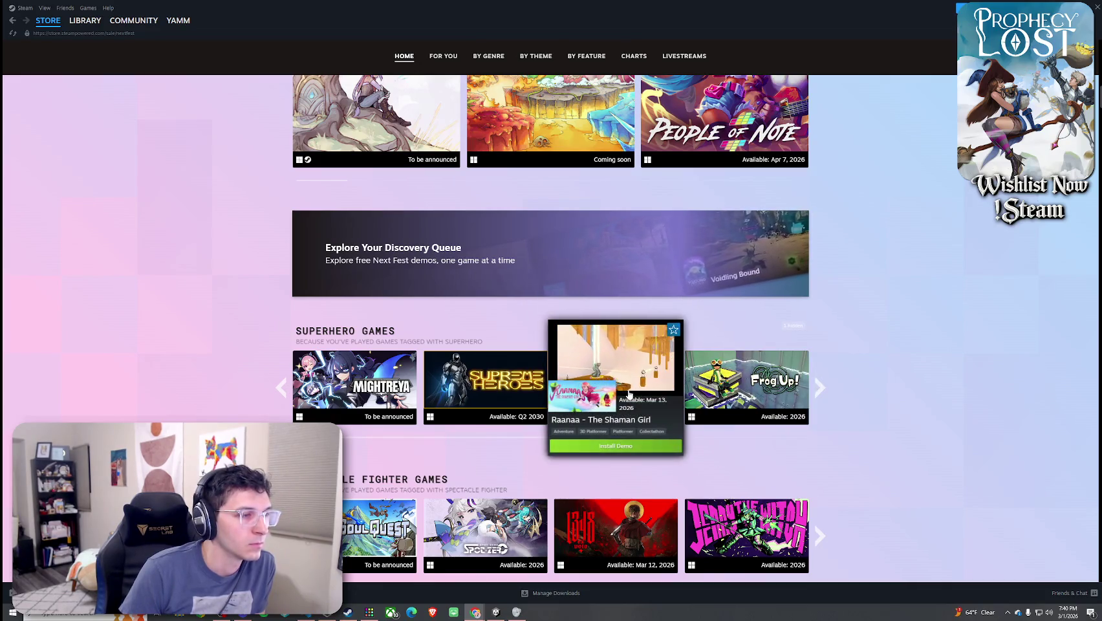
scroll(631, 402, down, 3)
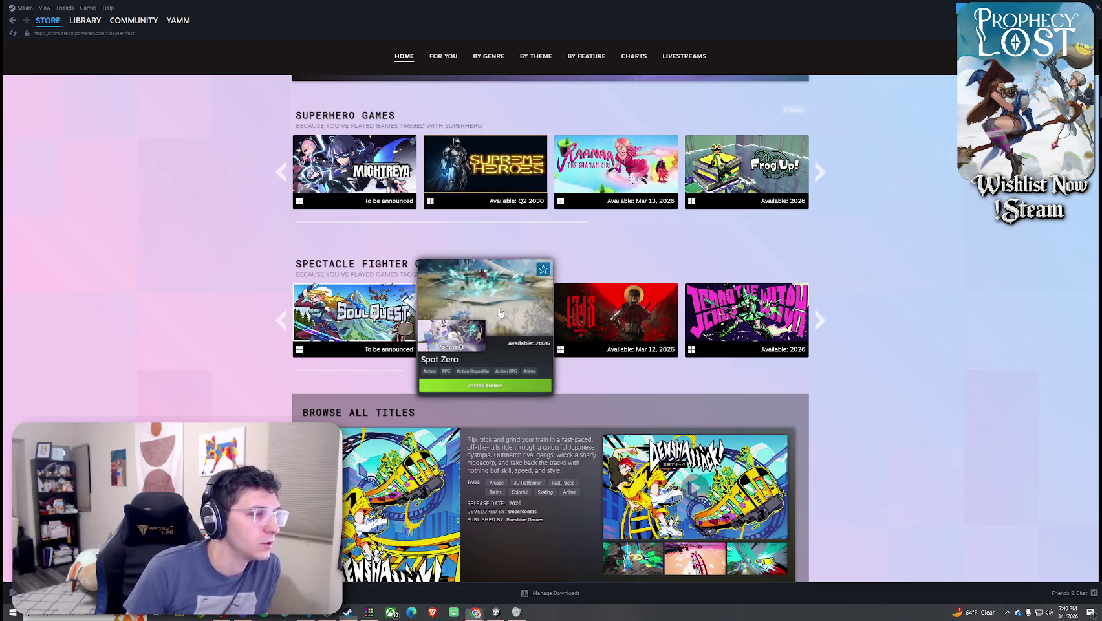
click(505, 329)
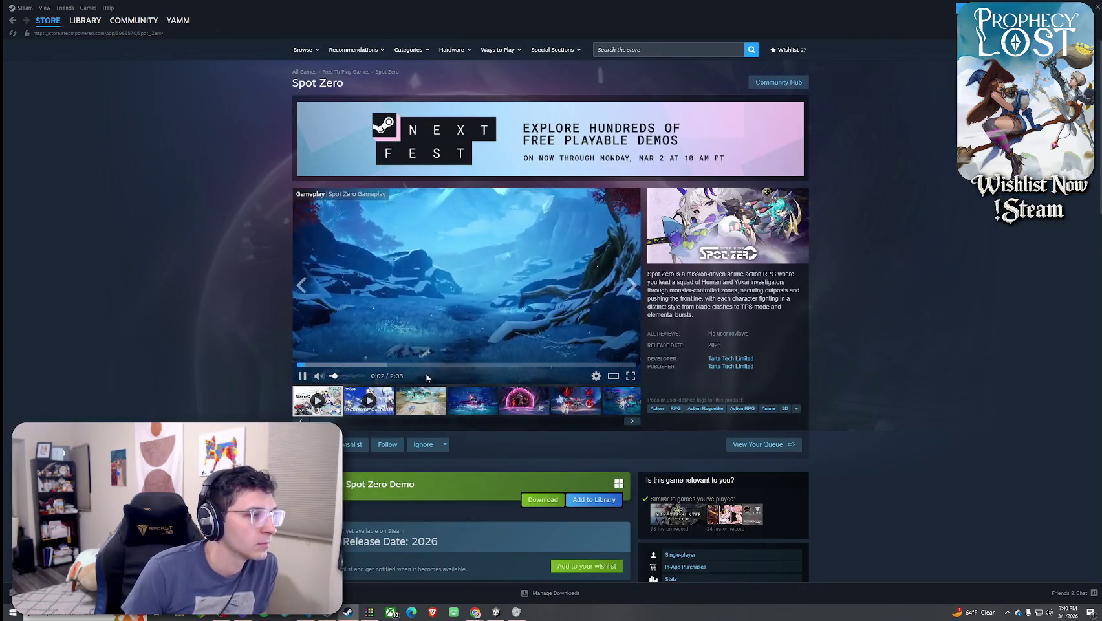
Watch the Spot Zero trailer enlarged, skipping ahead to later battle scenes, then close it
click(616, 378)
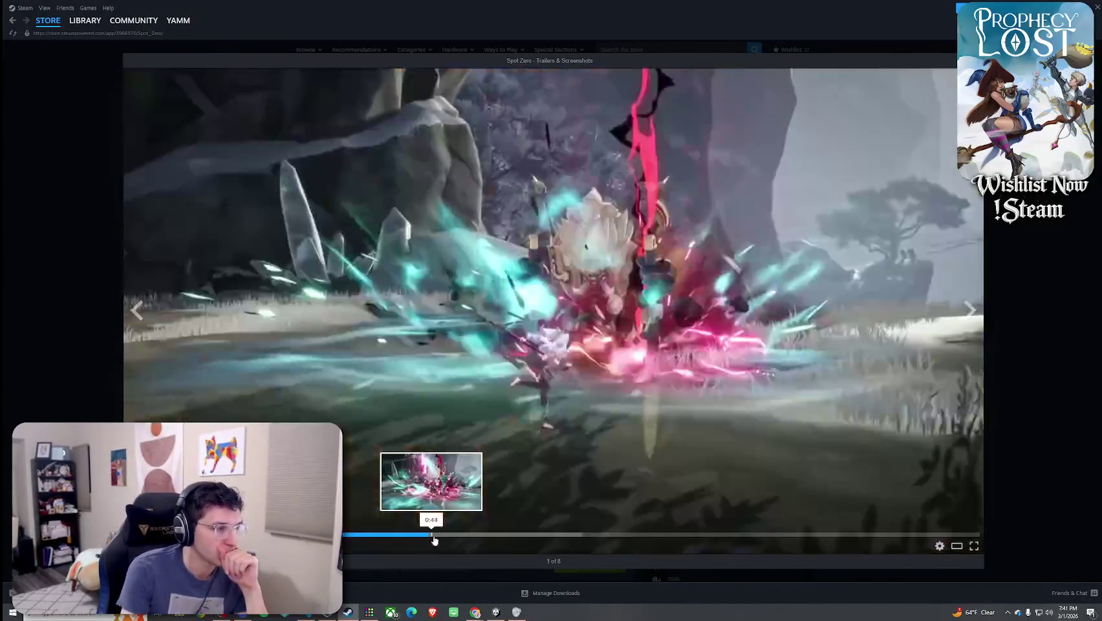
click(505, 534)
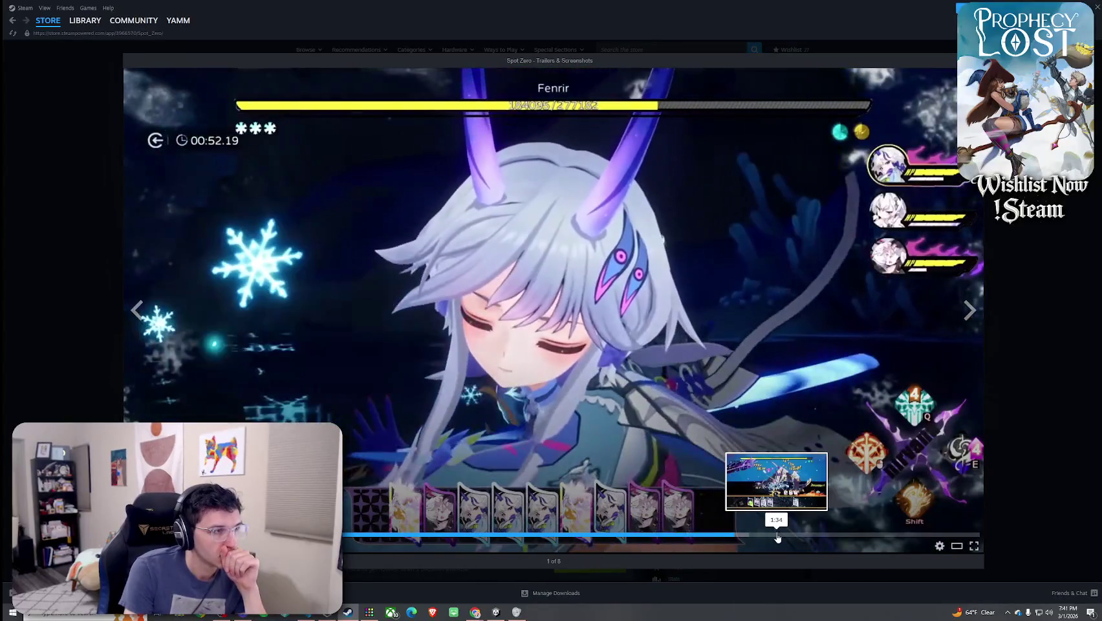
click(737, 534)
key(Escape)
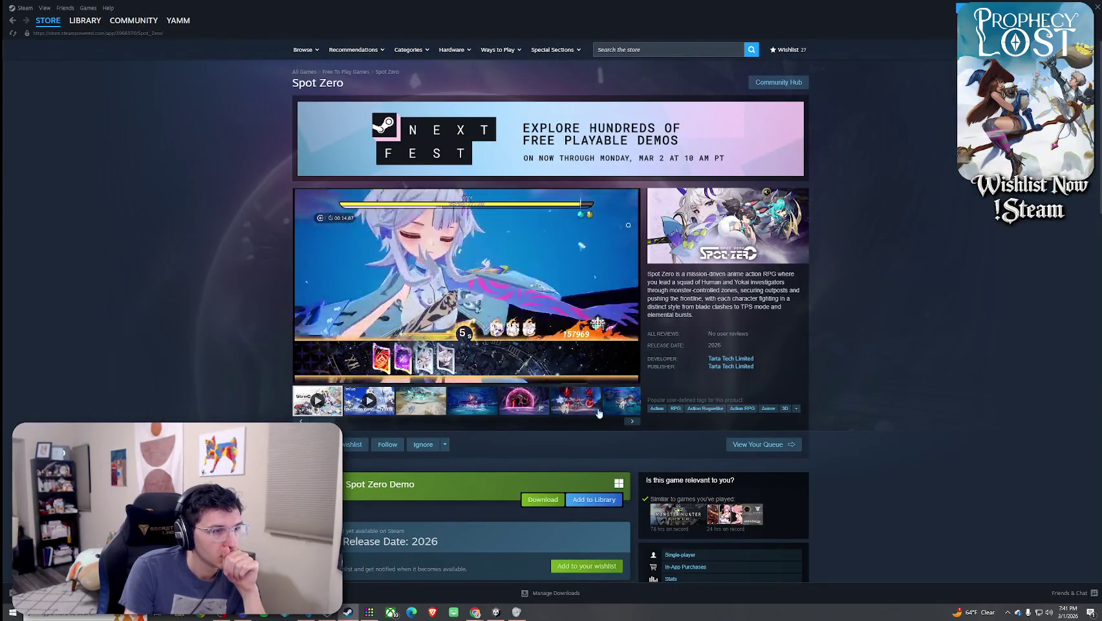
Expand and read the full Spot Zero description, then go back to Next Fest
scroll(476, 383, down, 10)
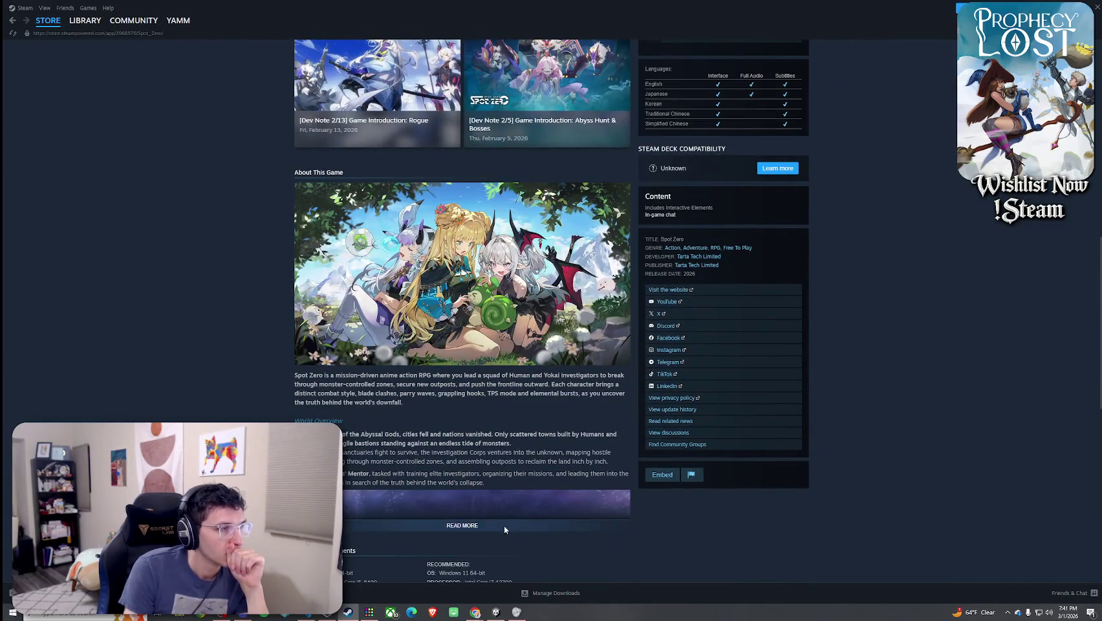
click(462, 525)
scroll(556, 442, down, 10)
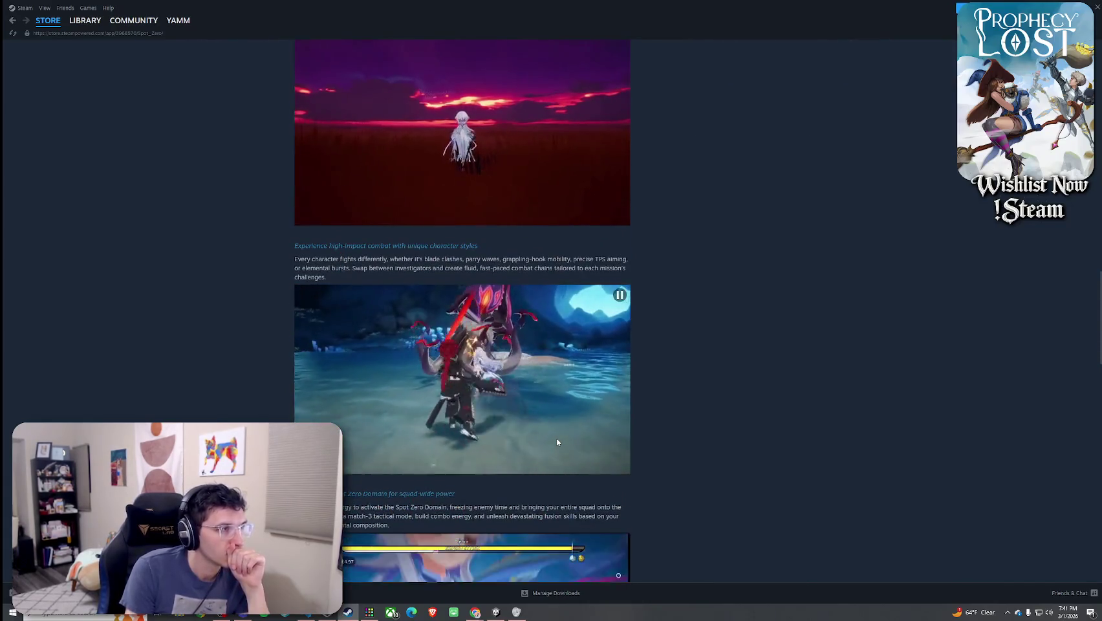
scroll(557, 443, down, 10)
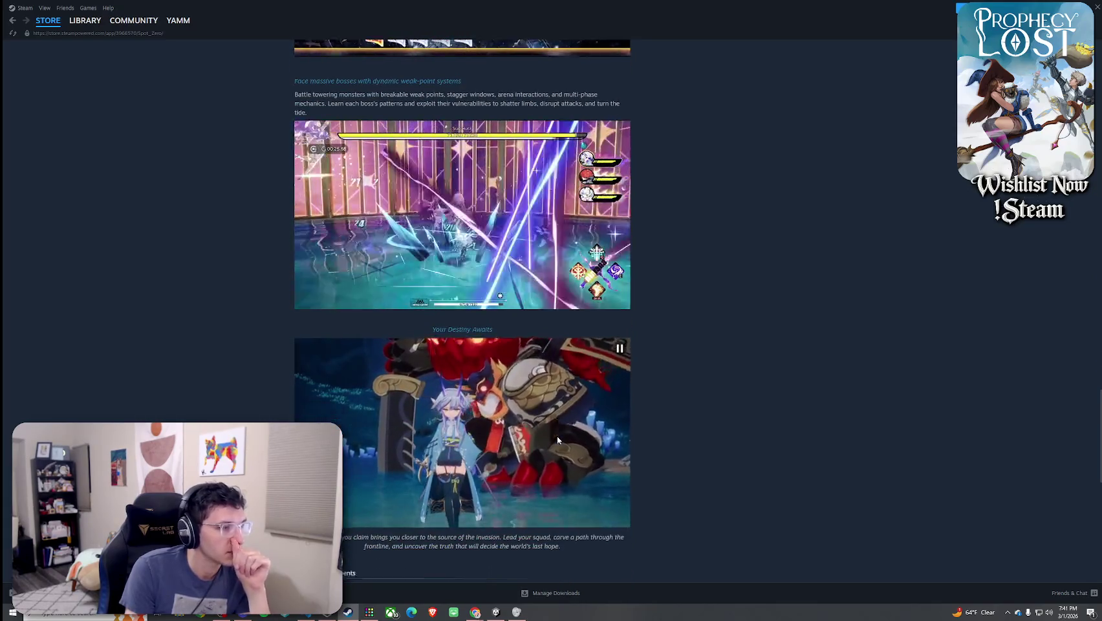
scroll(557, 440, down, 10)
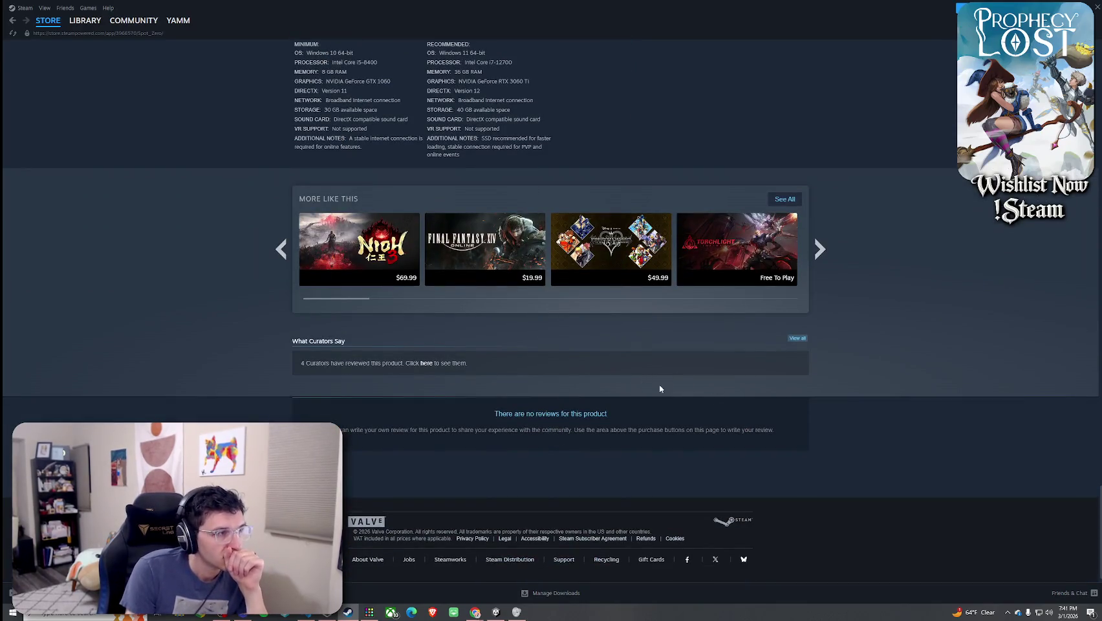
scroll(626, 386, up, 15)
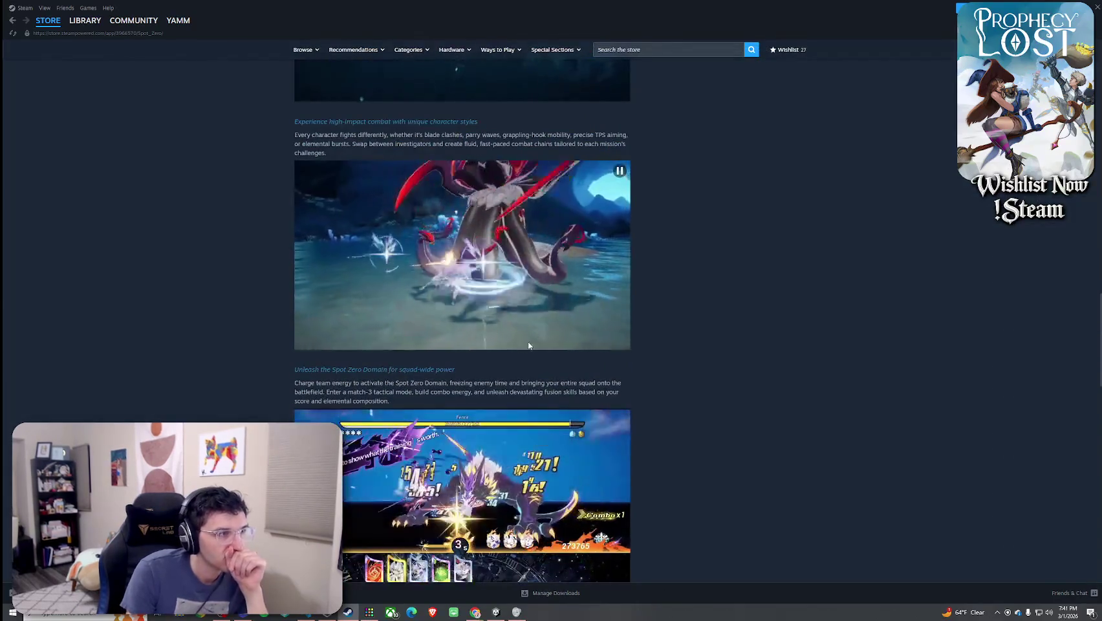
scroll(691, 450, up, 15)
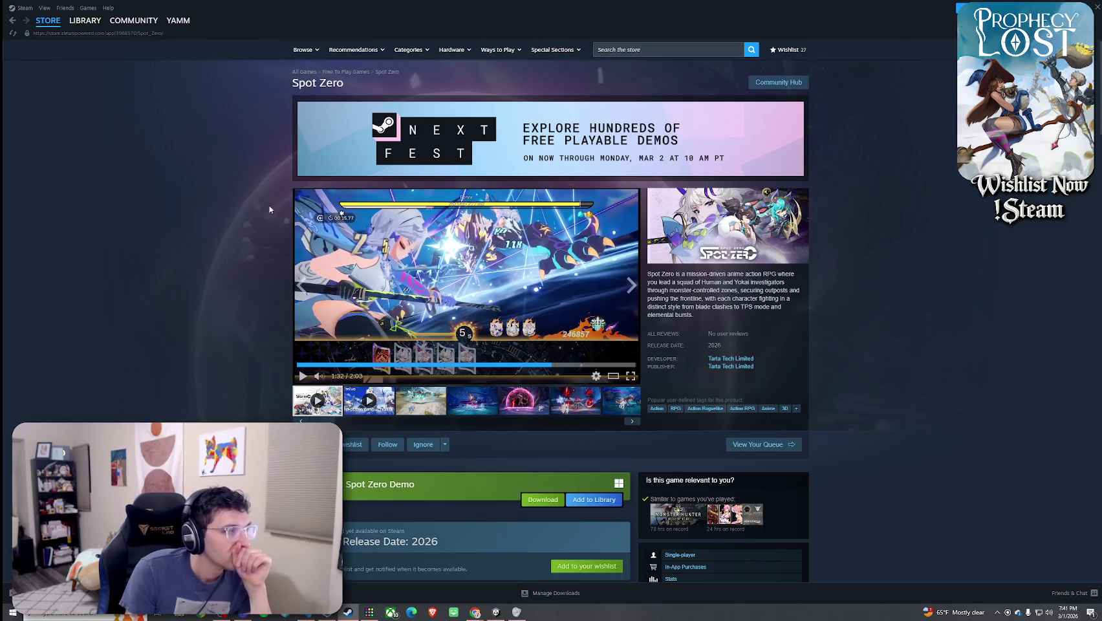
click(12, 21)
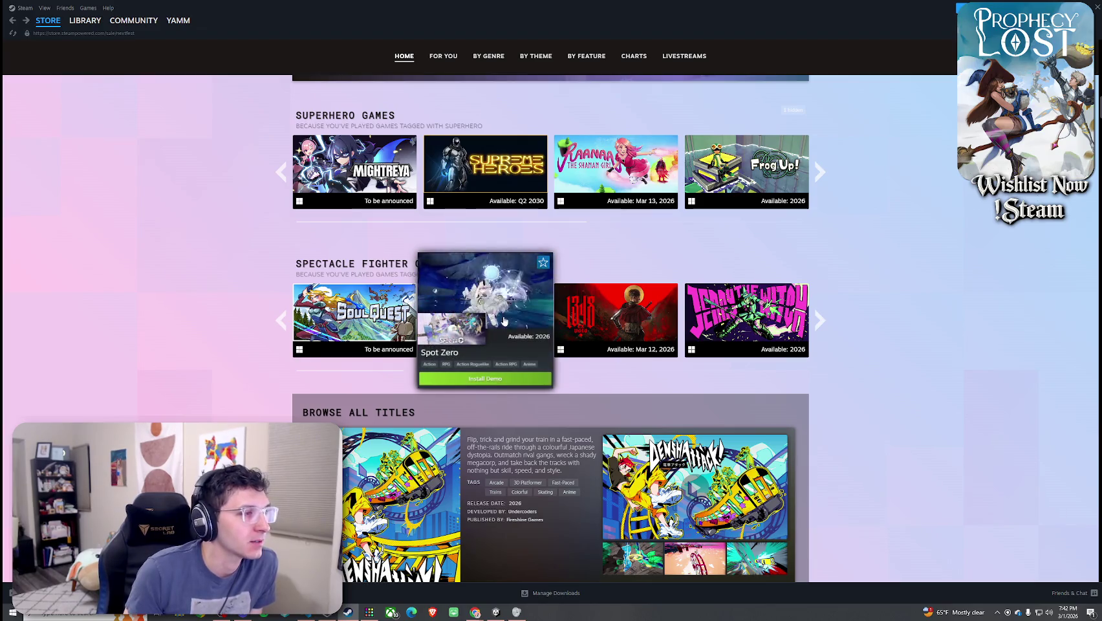
Browse the Spectacle Fighter Games row and open the Jenny the Witch store page
mouse_move(380, 316)
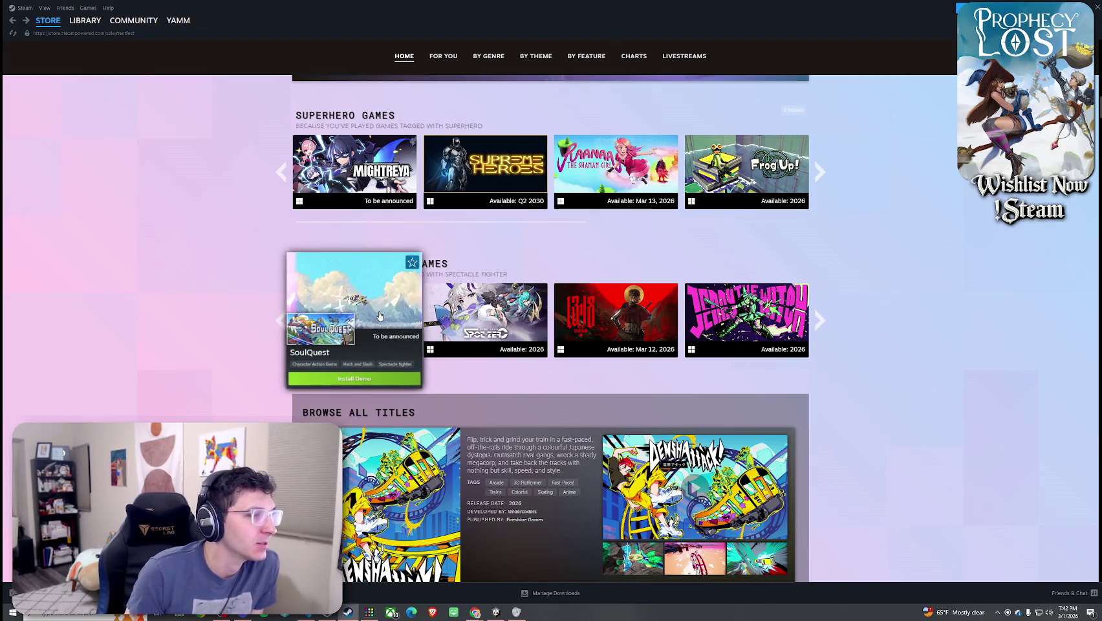
mouse_move(773, 331)
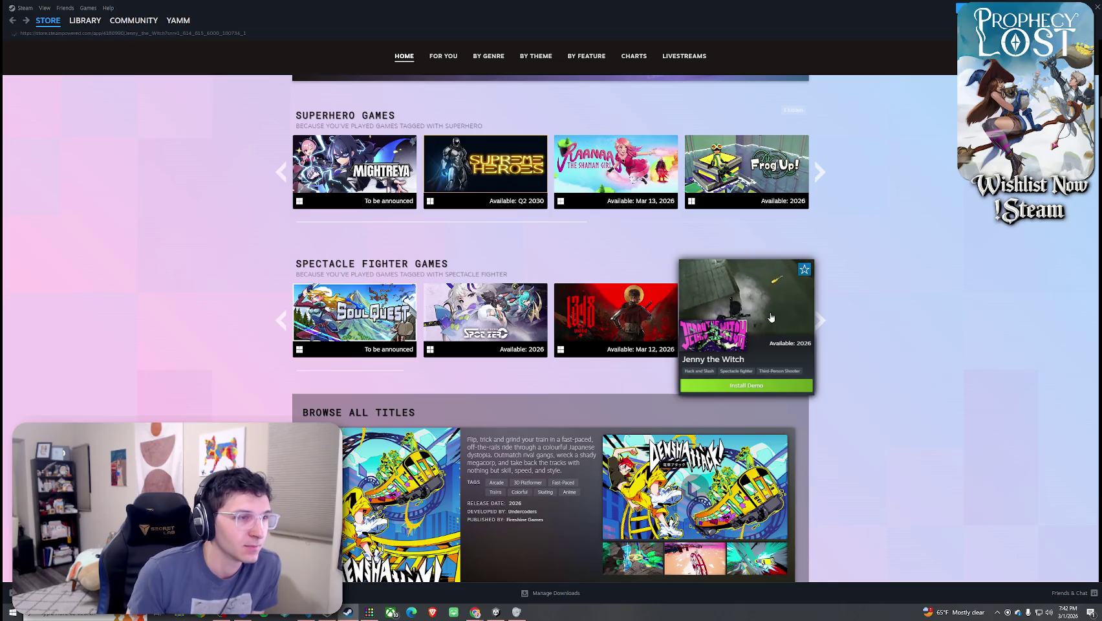
click(754, 333)
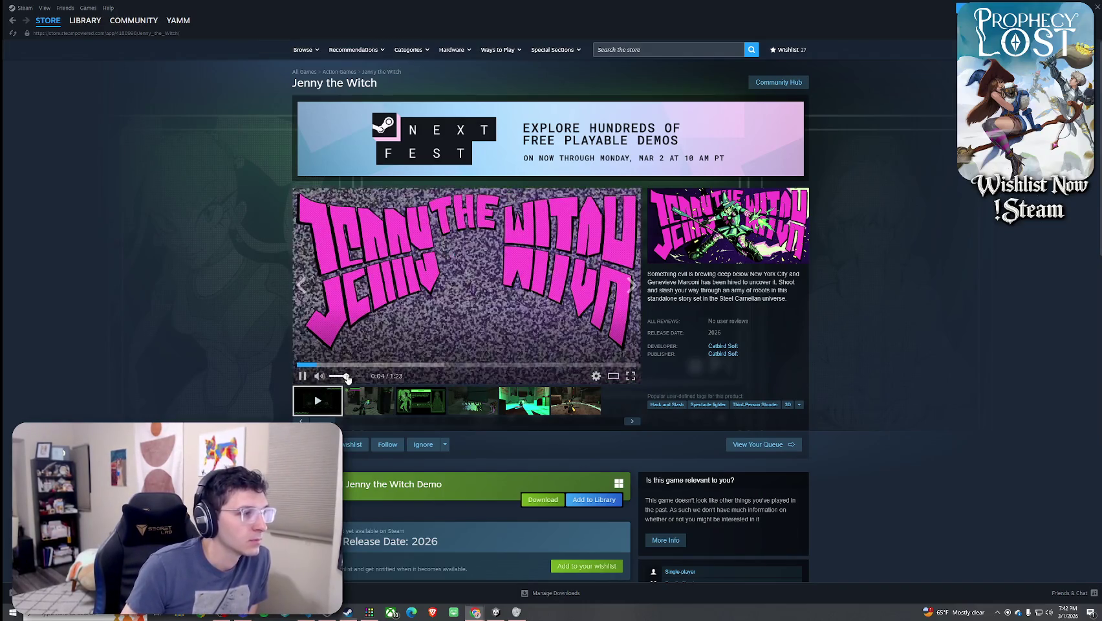
Watch the Jenny the Witch trailer enlarged, skip to combat, close it and return to Next Fest
click(613, 378)
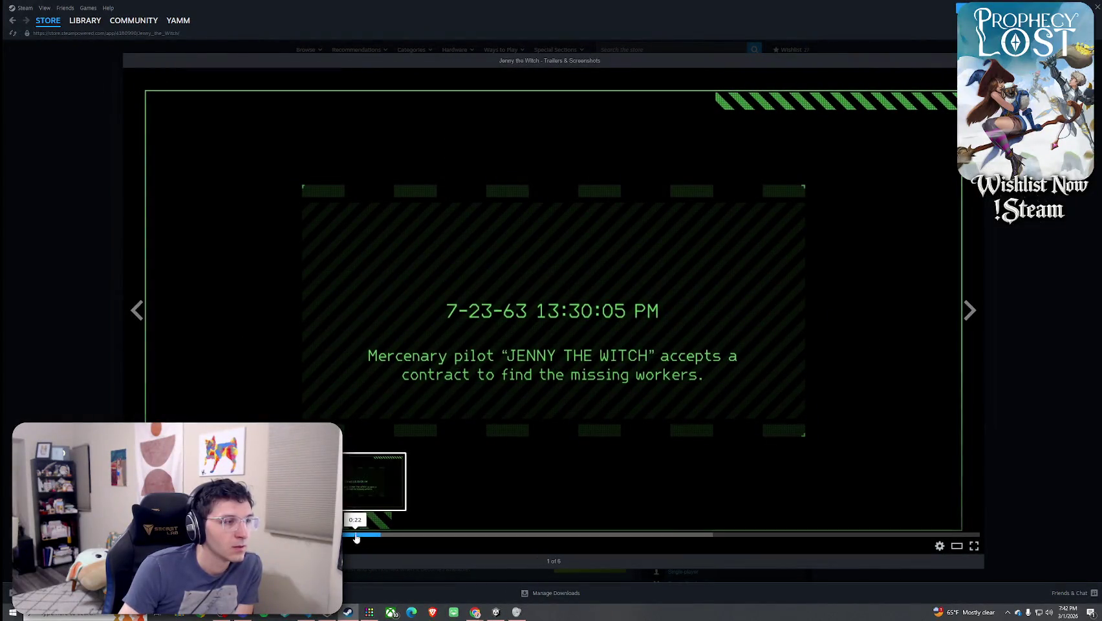
click(466, 537)
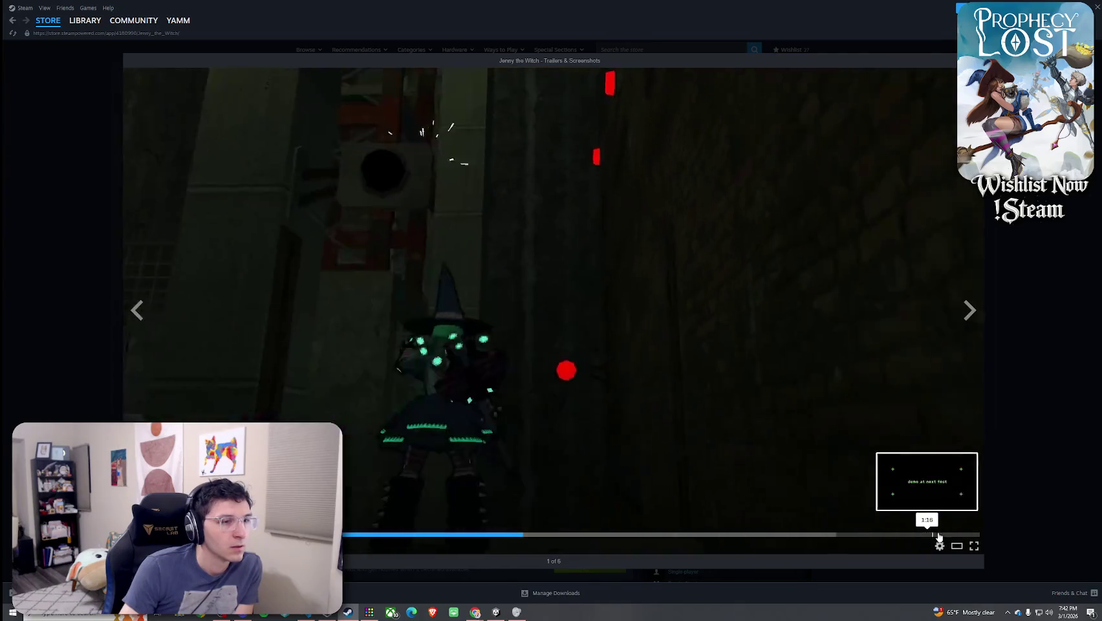
click(1013, 529)
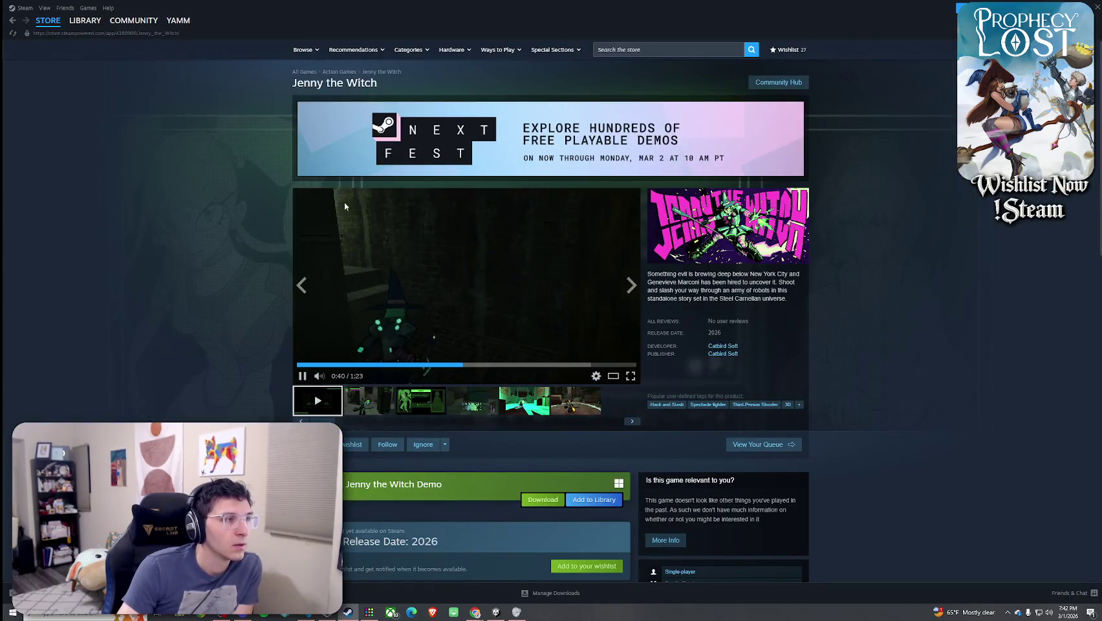
click(15, 24)
Open the Denshattack! store page from Browse All Titles and enlarge its trailer
scroll(318, 232, down, 4)
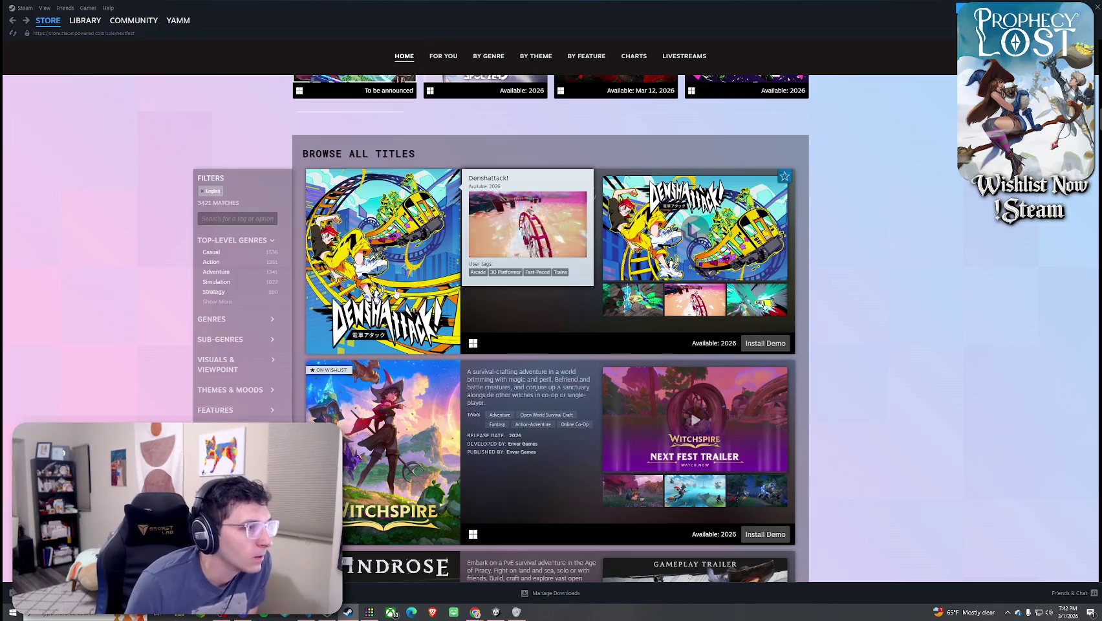
click(418, 303)
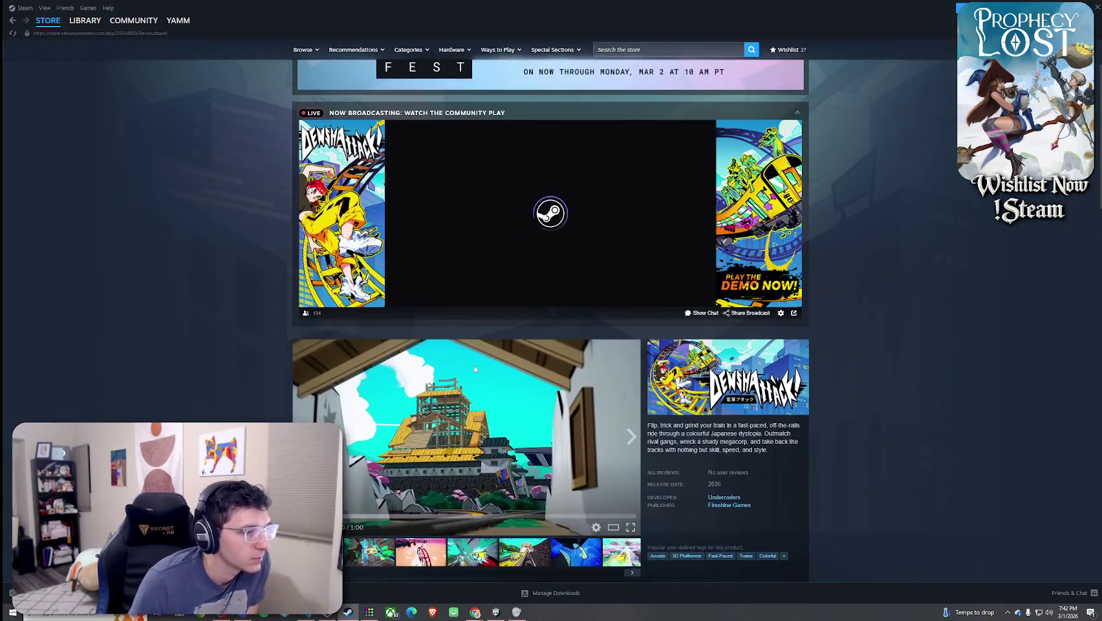
scroll(475, 369, down, 2)
click(474, 369)
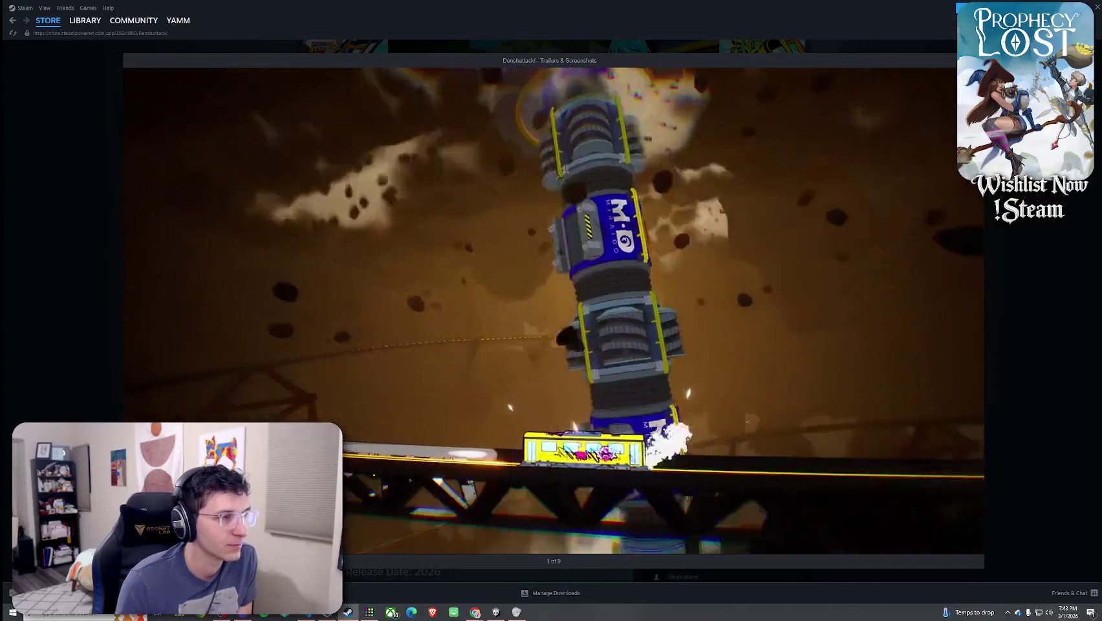
Play the Denshattack! trailer fullscreen, pause it, and leave fullscreen
mouse_move(679, 449)
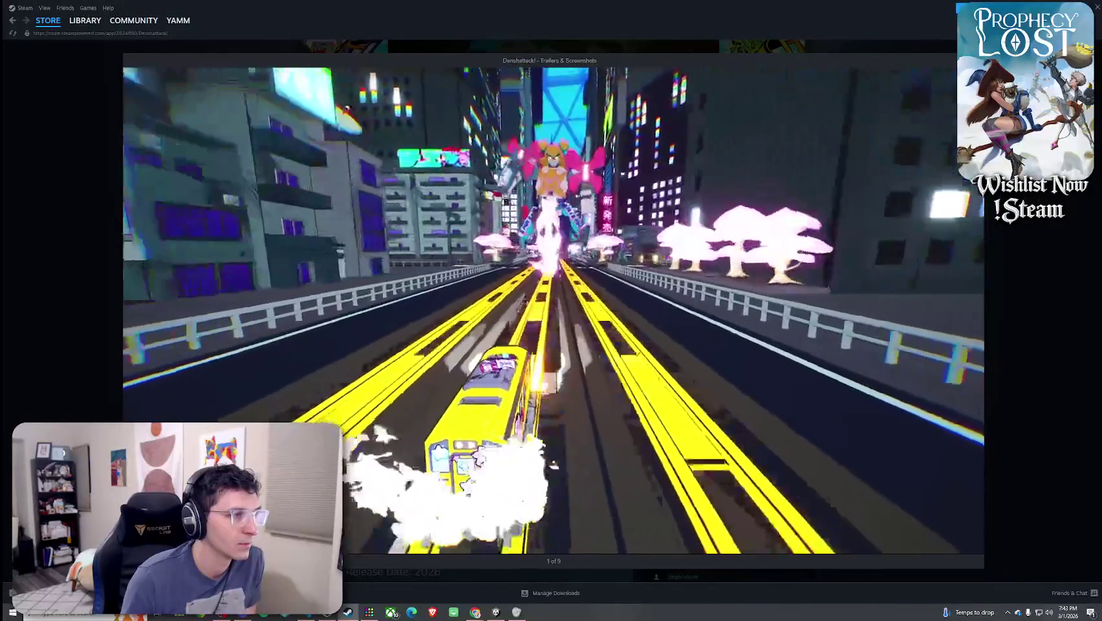
mouse_move(625, 409)
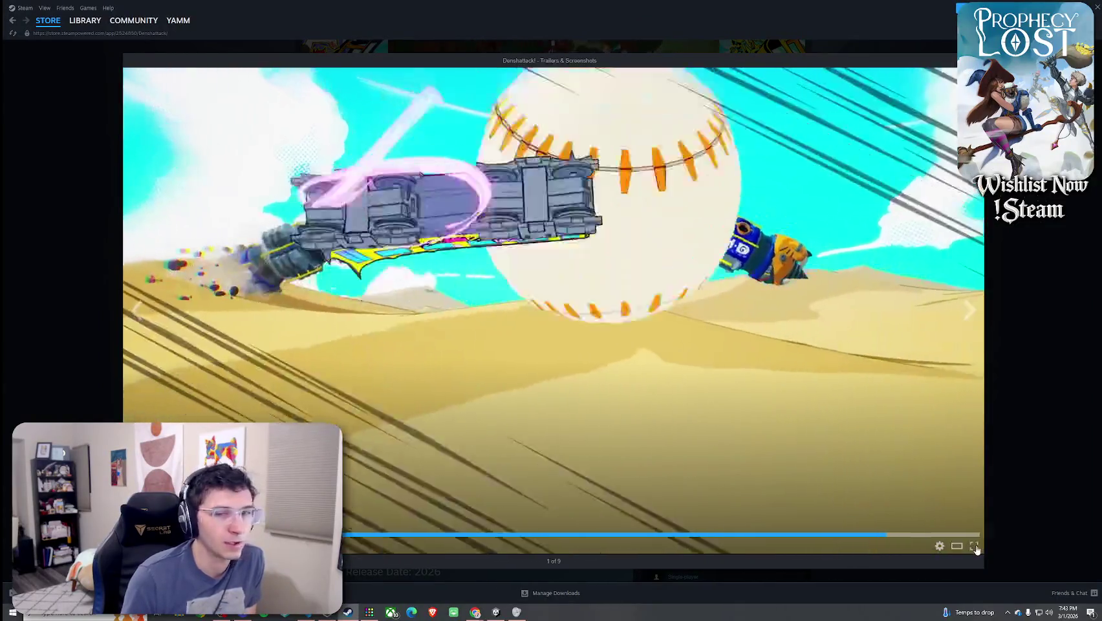
click(958, 547)
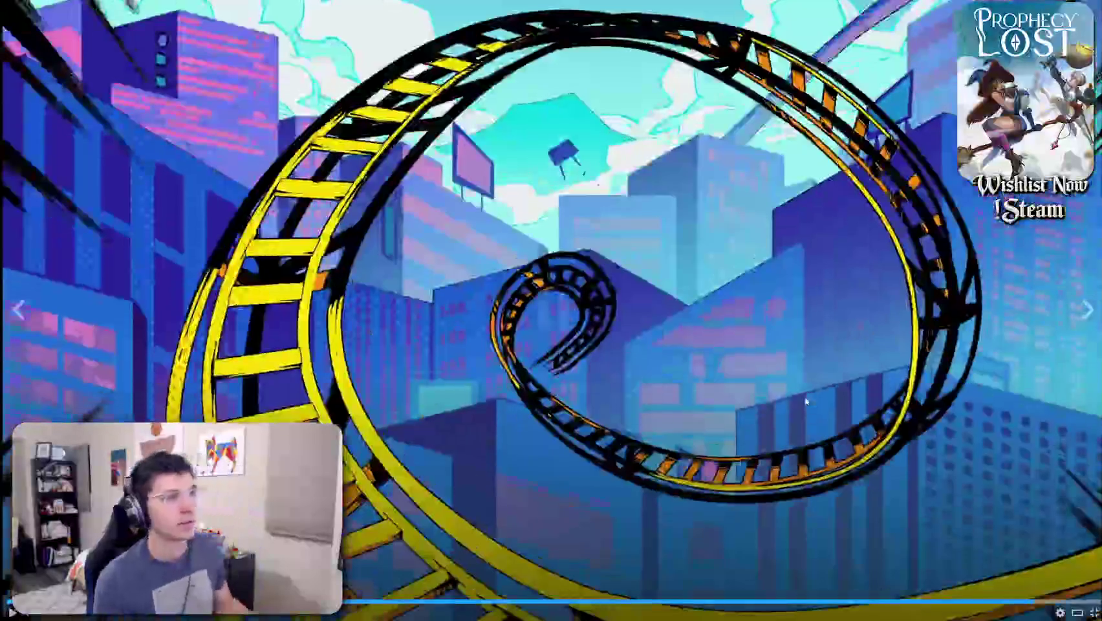
click(795, 405)
key(Escape)
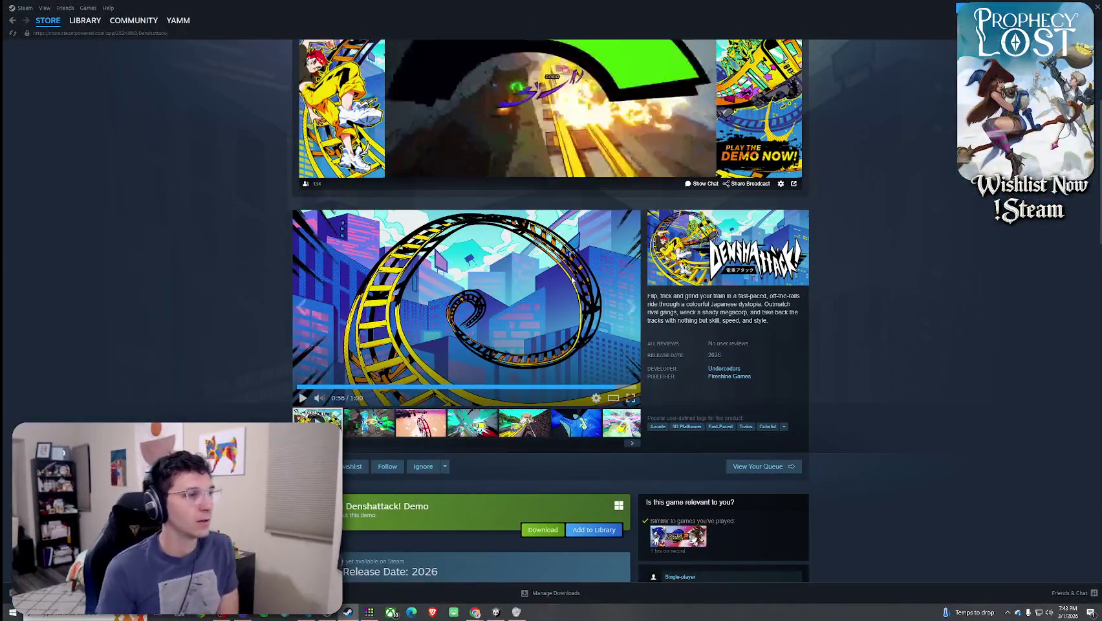
Return to the Next Fest page and open Burglin' Gnomes from its Charts list
click(13, 21)
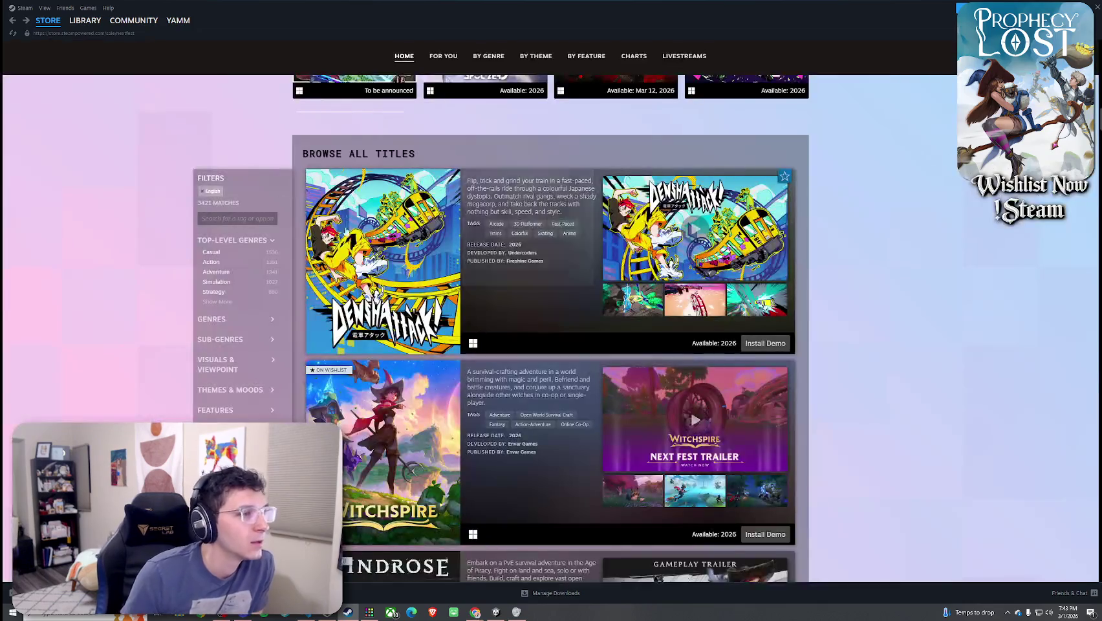
scroll(382, 226, up, 15)
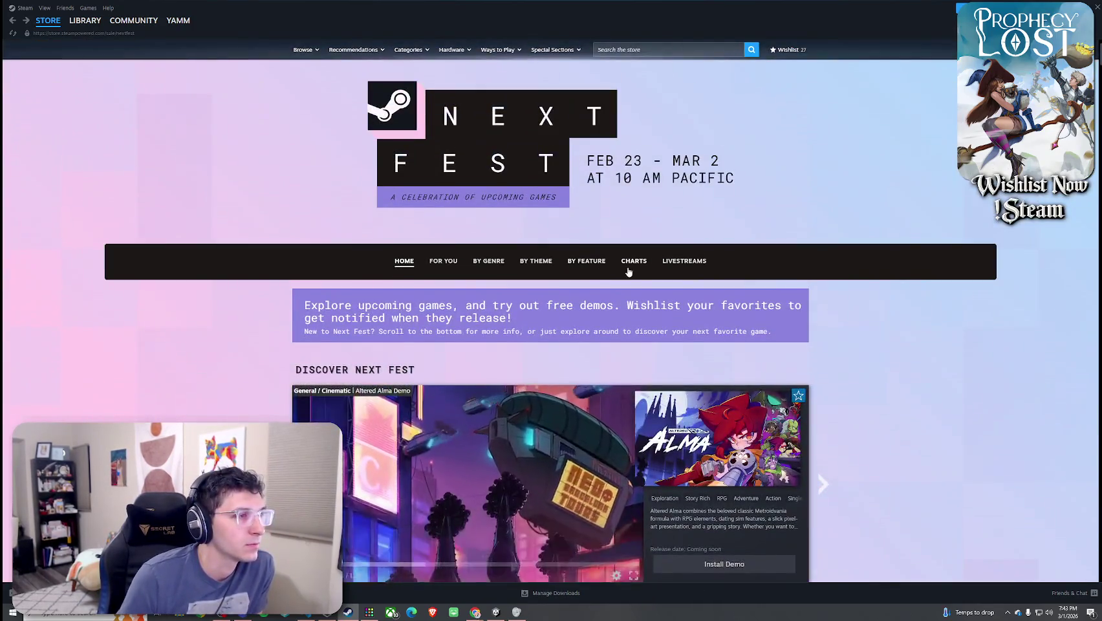
click(634, 259)
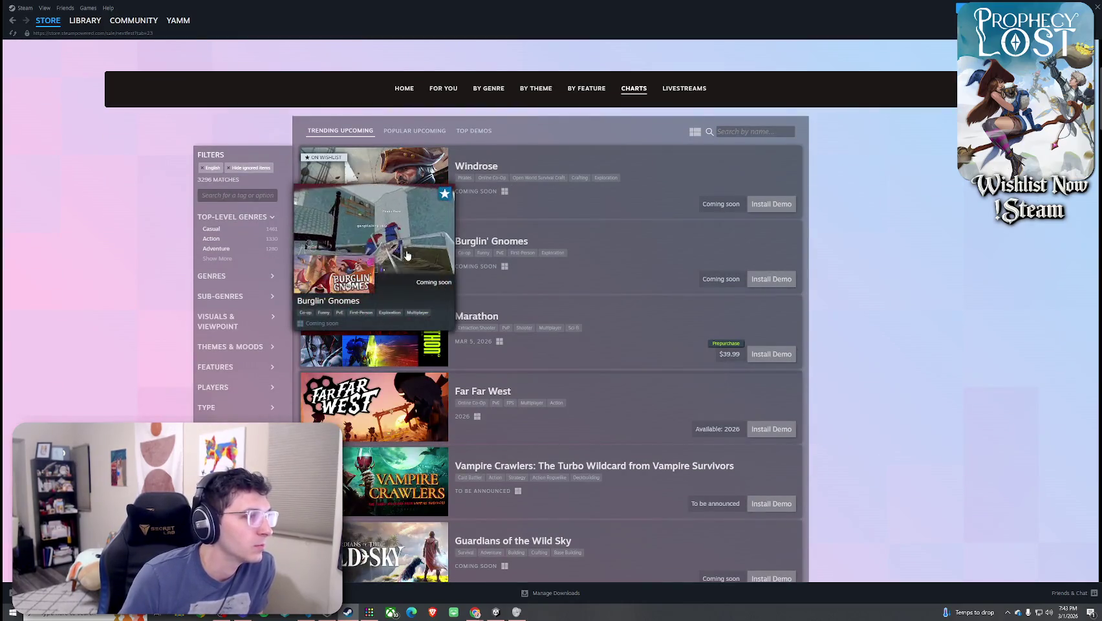
click(435, 296)
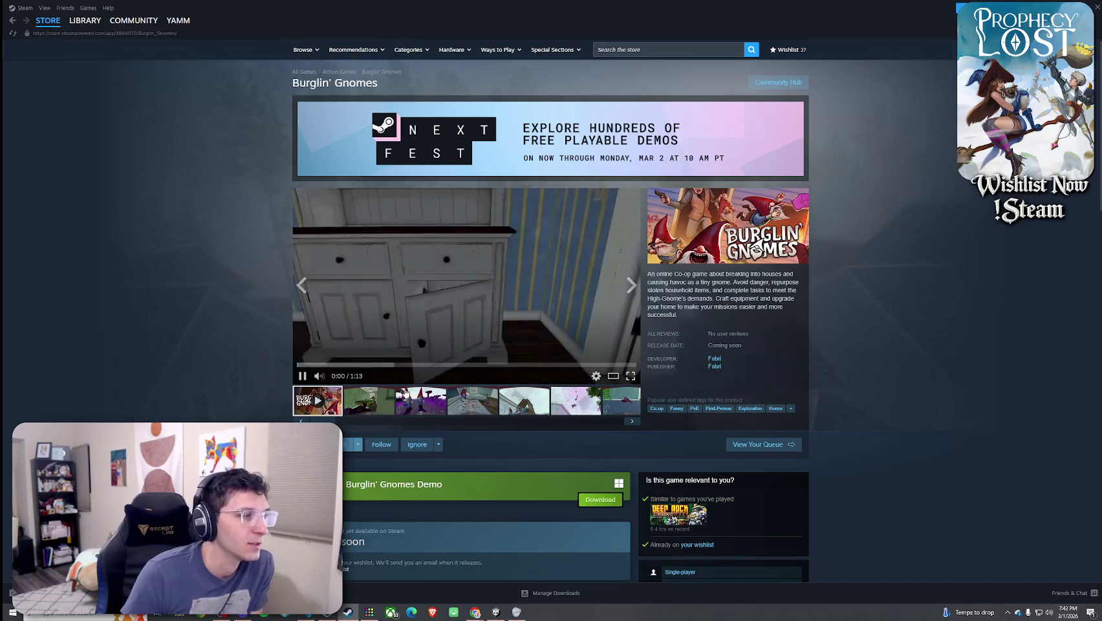
Watch the Burglin' Gnomes trailer enlarged, then go back to the Next Fest page
click(613, 376)
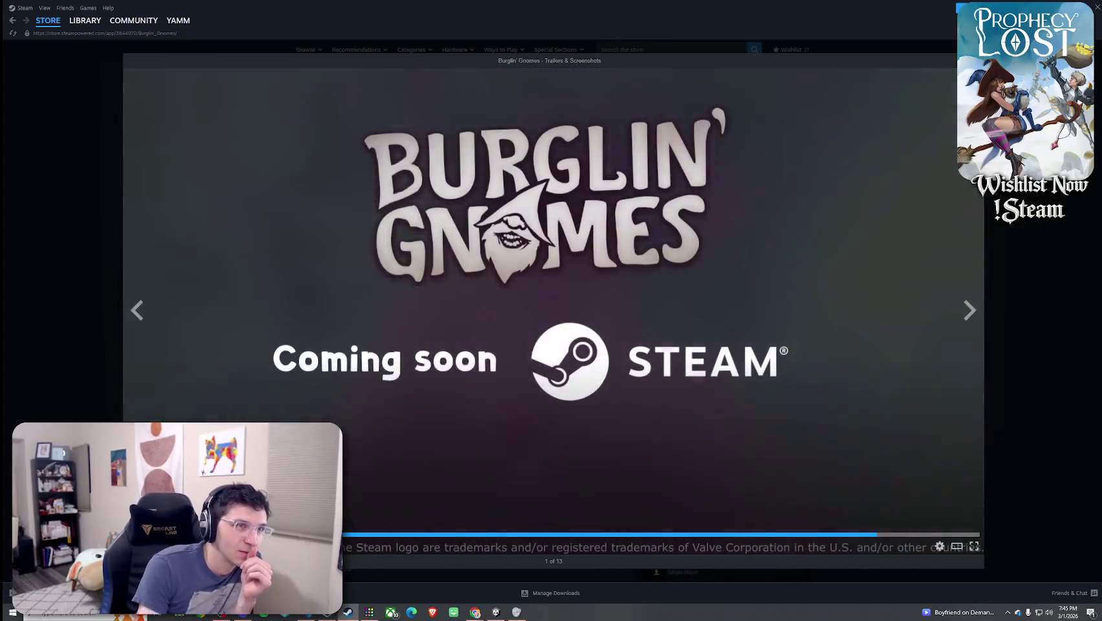
key(Escape)
scroll(696, 229, down, 3)
scroll(696, 229, up, 3)
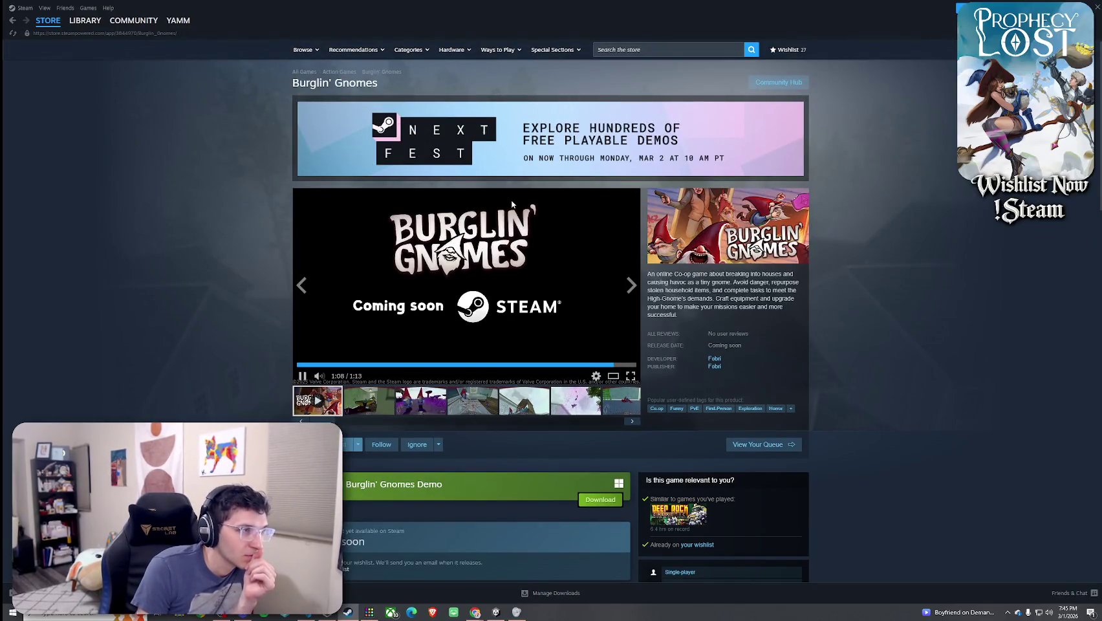
click(558, 179)
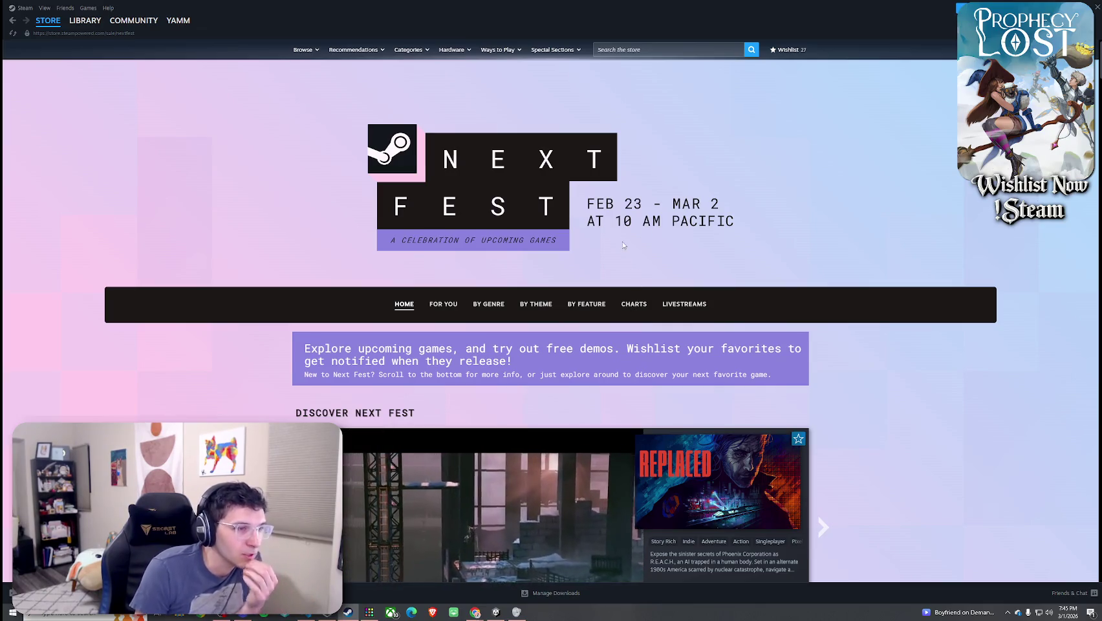
Scroll through the Next Fest Trending Upcoming charts, then switch to the code editor
click(632, 303)
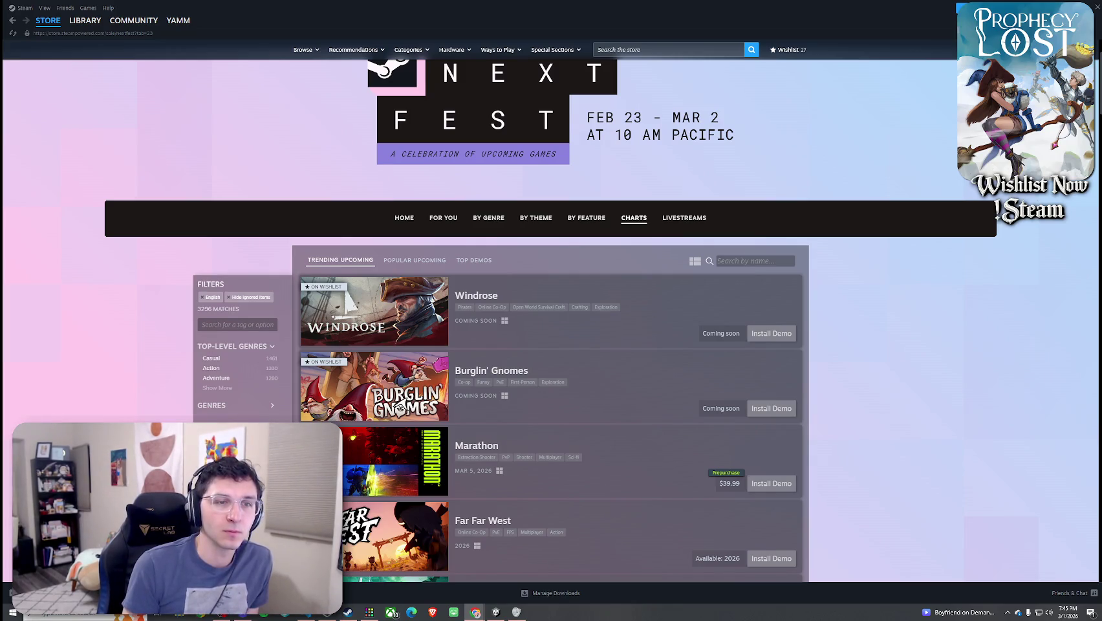
scroll(573, 293, down, 3)
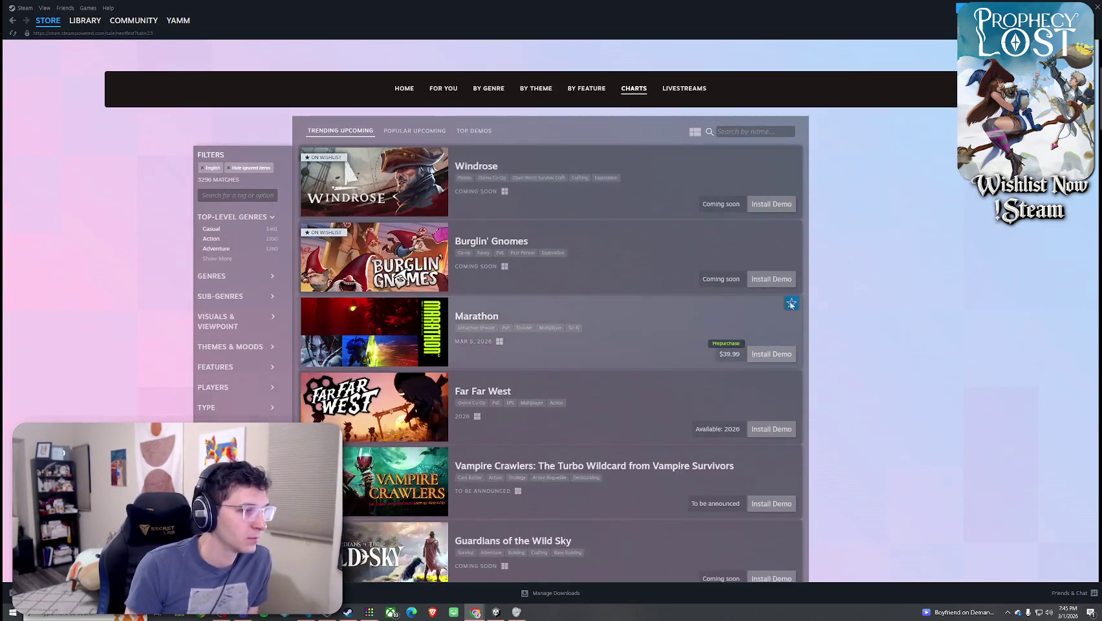
scroll(573, 288, up, 1)
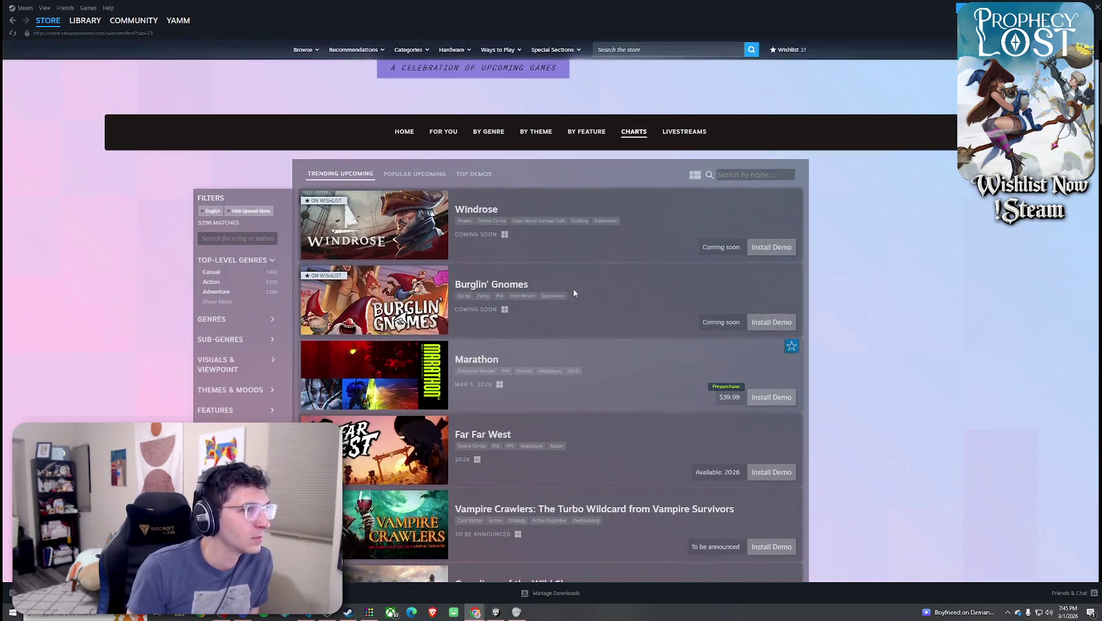
scroll(573, 288, down, 2)
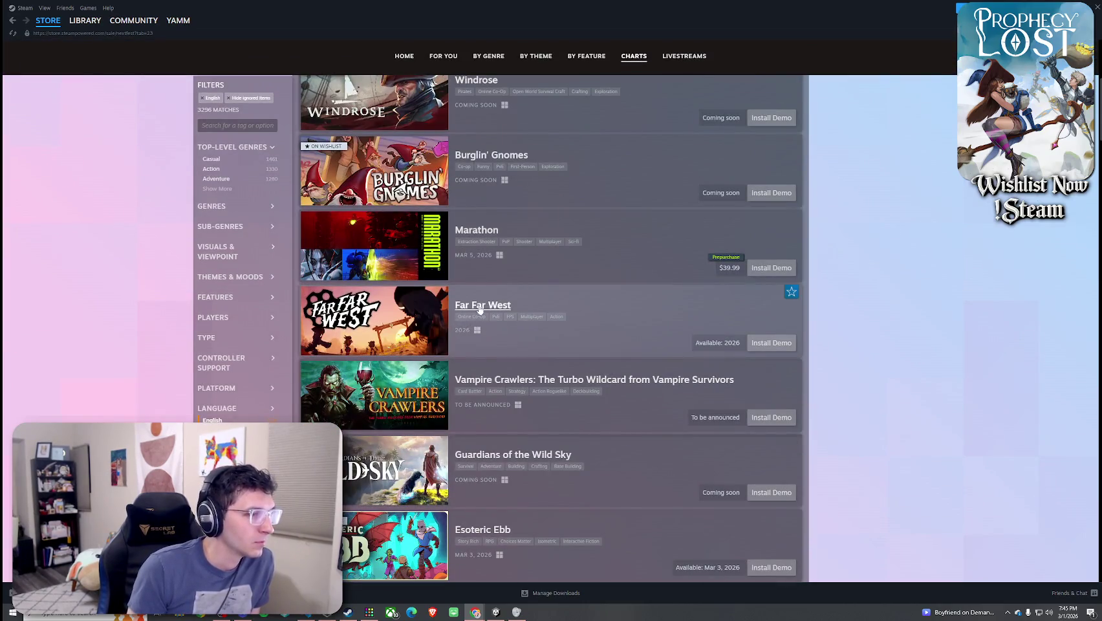
scroll(810, 236, down, 2)
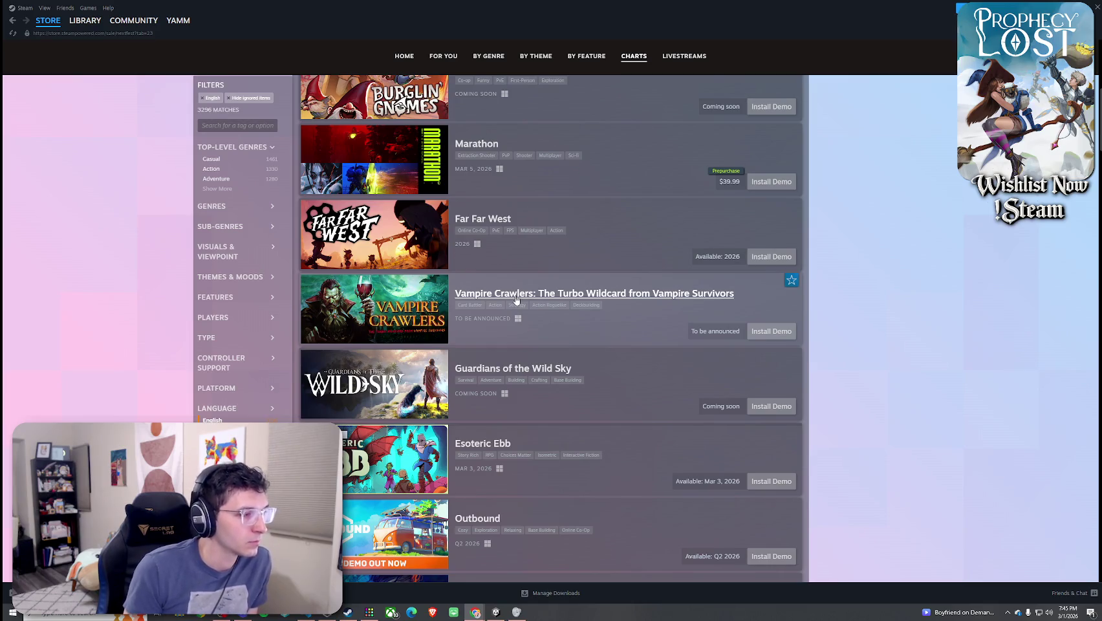
scroll(384, 362, down, 2)
mouse_move(384, 372)
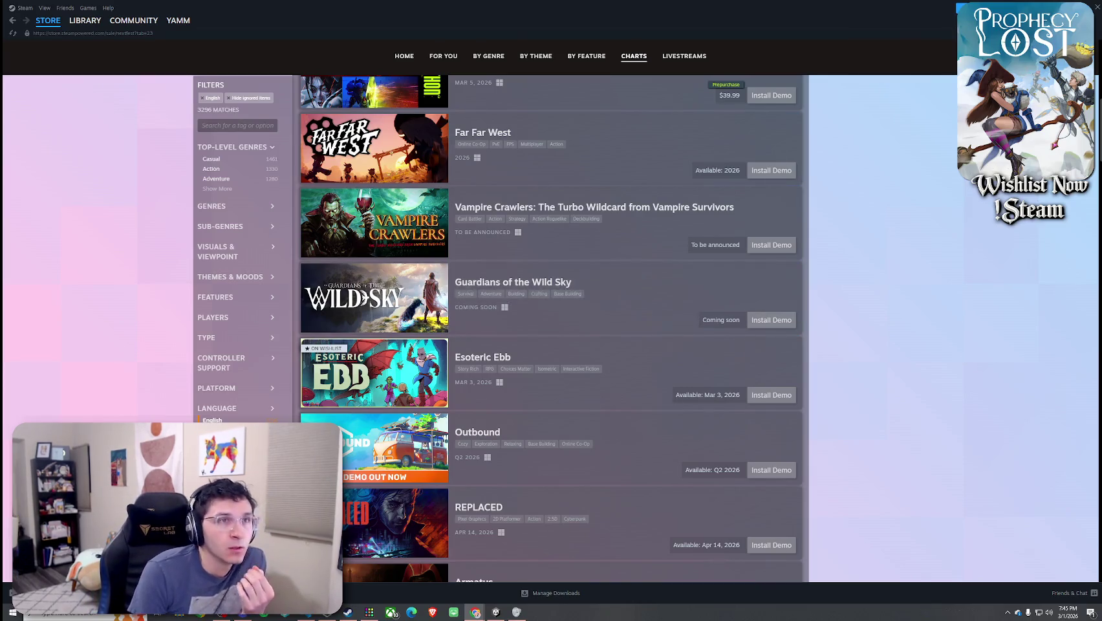
key(alt+Tab)
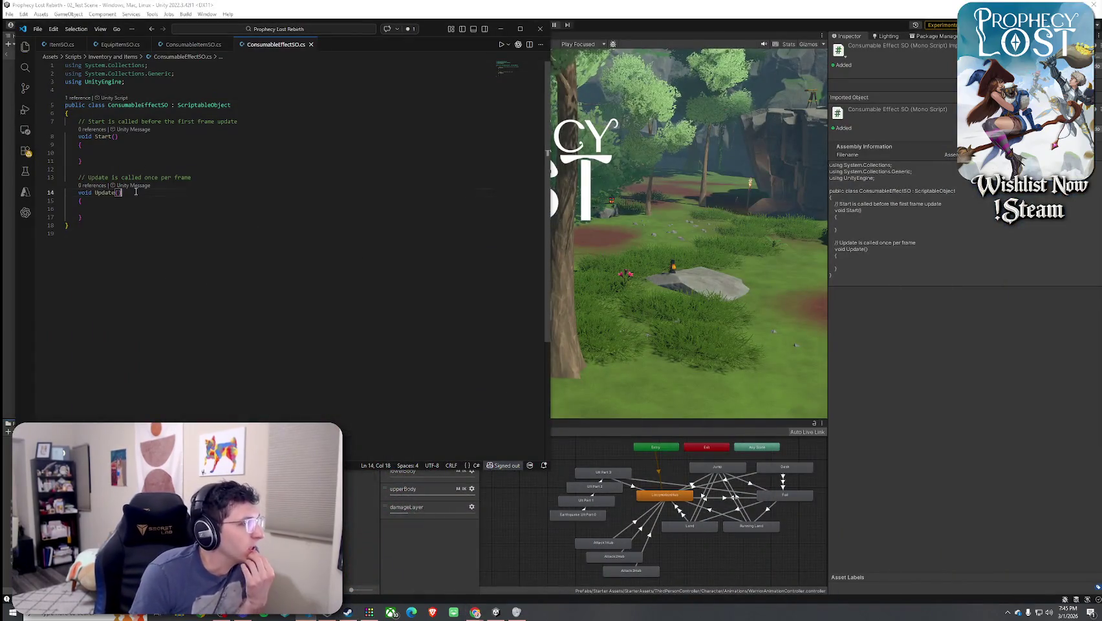
Make the ConsumableEffectSO class abstract
drag(91, 209, 119, 177)
click(119, 178)
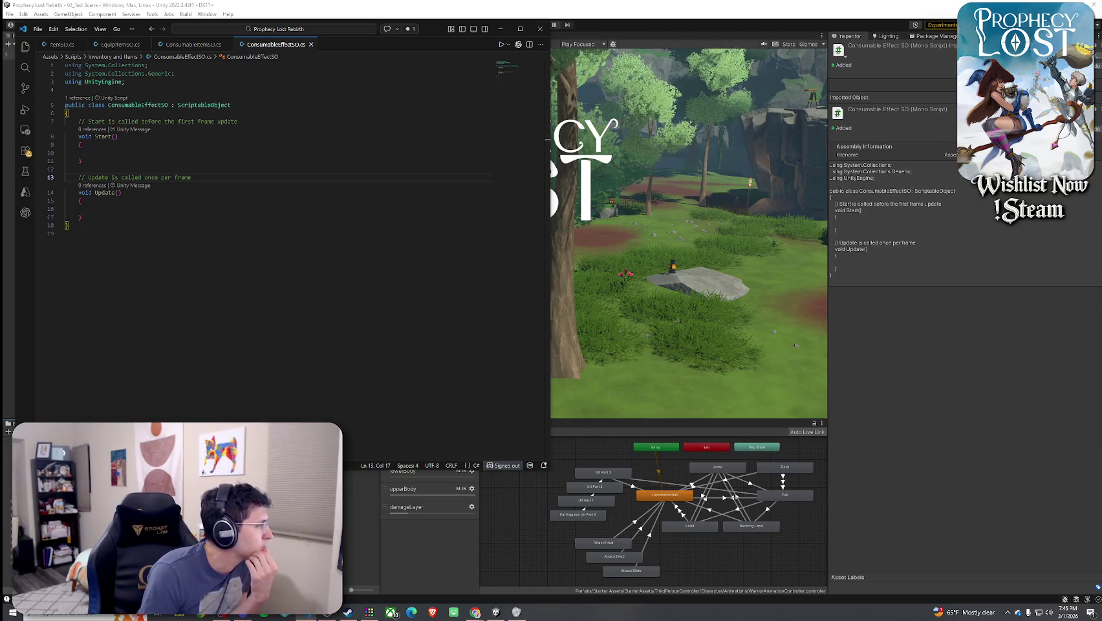
click(84, 105)
text(abstyra)
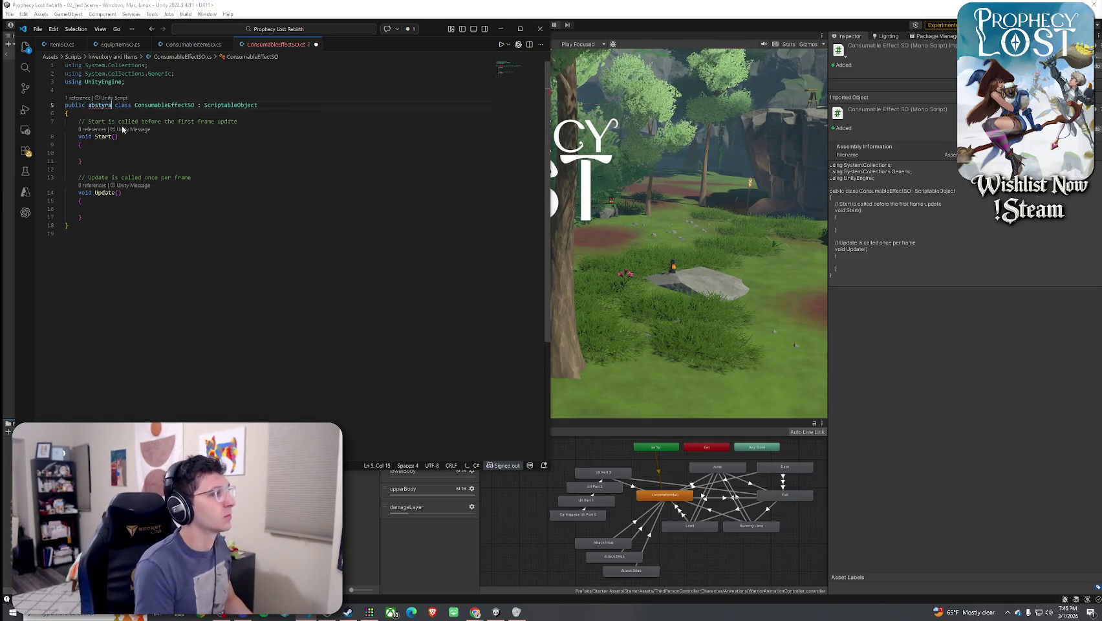
key(BackSpace)
key(BackSpace)
key(BackSpace)
text(ract)
Replace Start and Update with 'public abstract bool CanUse(ConsumableUseContext ctx);'
mouse_move(70, 226)
mouse_down()
mouse_move(65, 143)
mouse_move(80, 130)
mouse_move(82, 217)
mouse_up()
key(BackSpace)
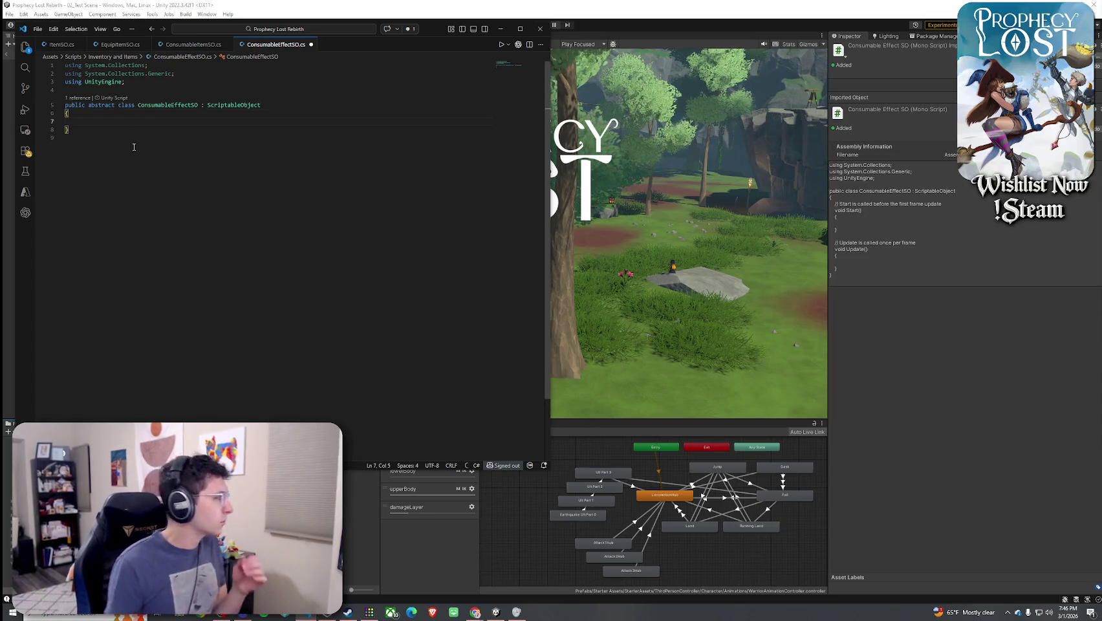
text(publ)
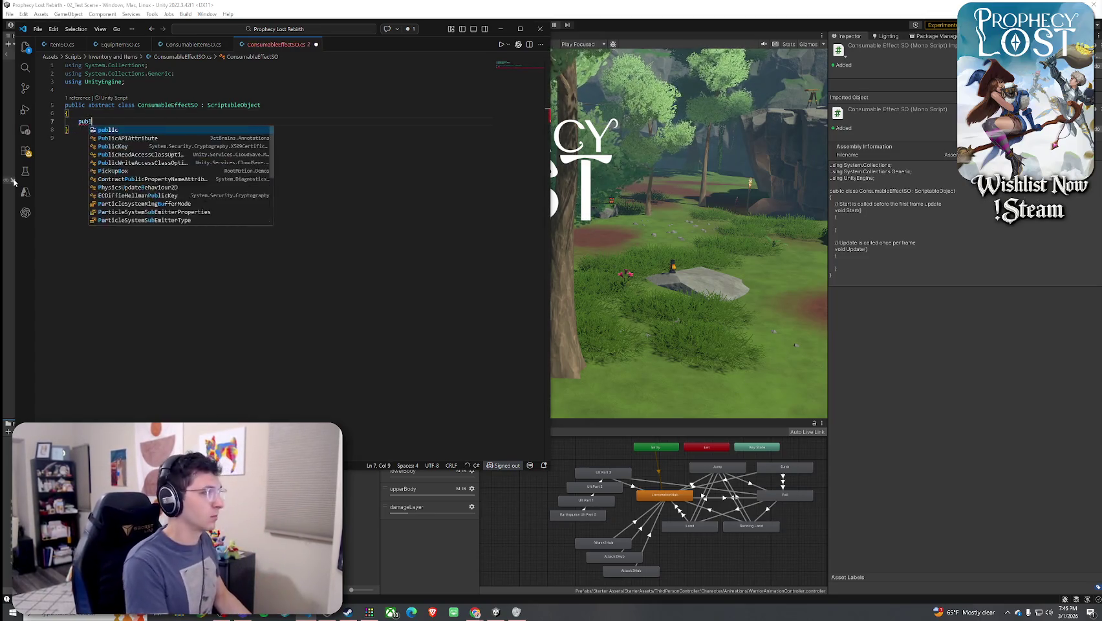
text(ic abstract)
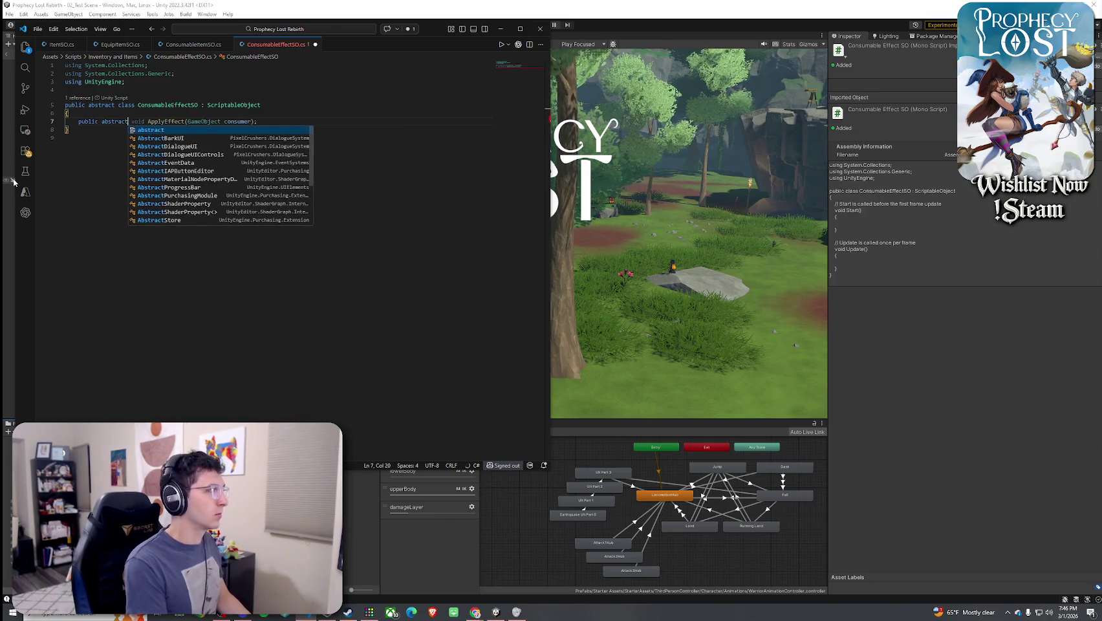
text( bool CanU)
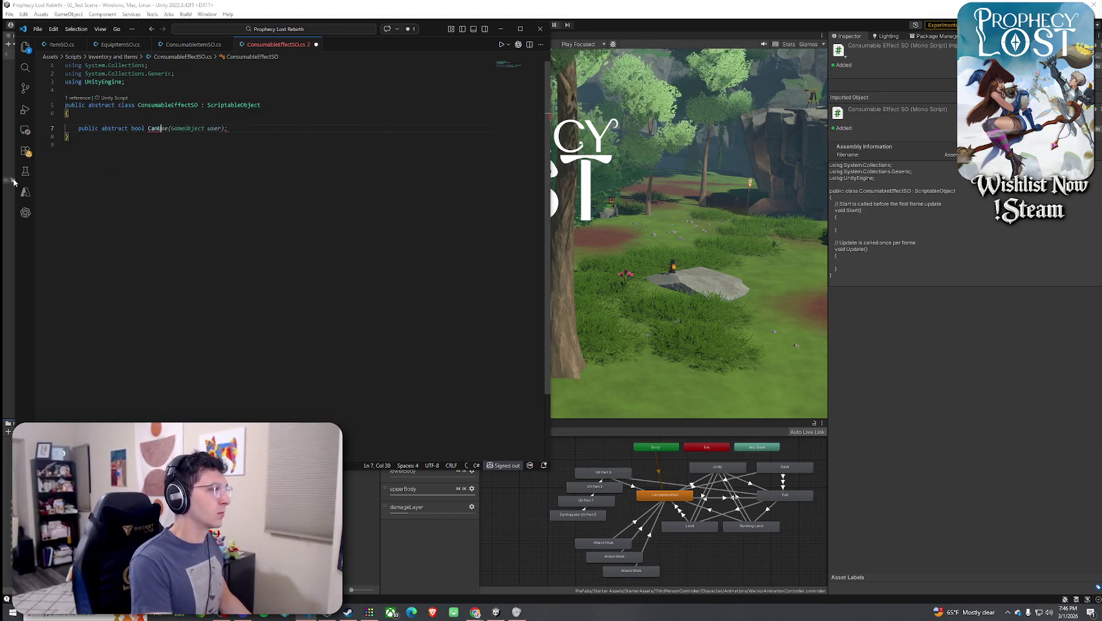
text(se(Consu)
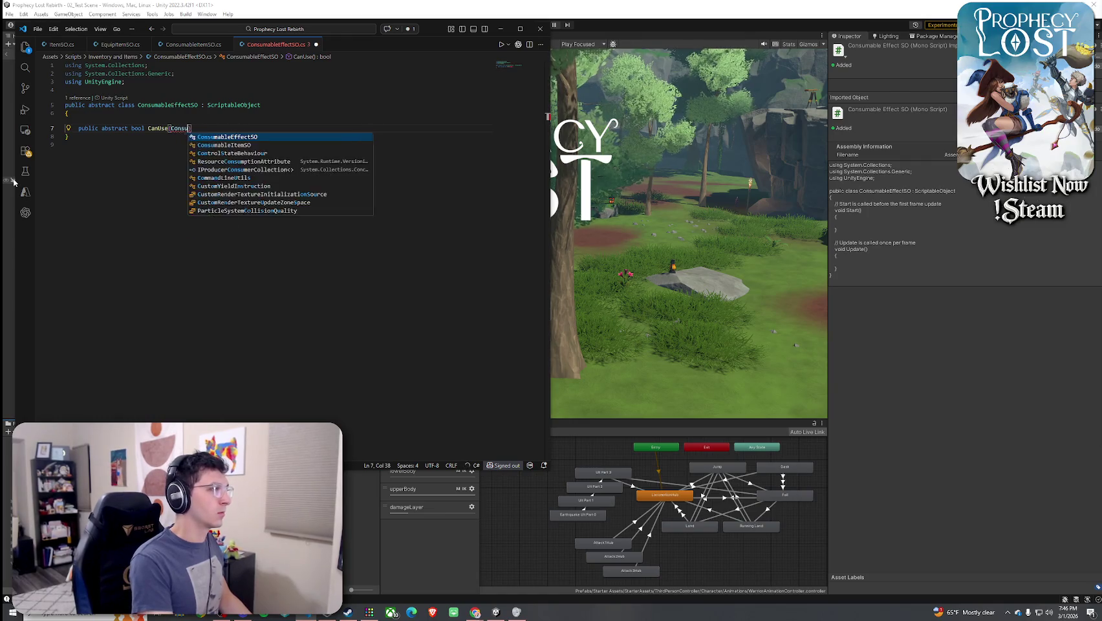
text(mable)
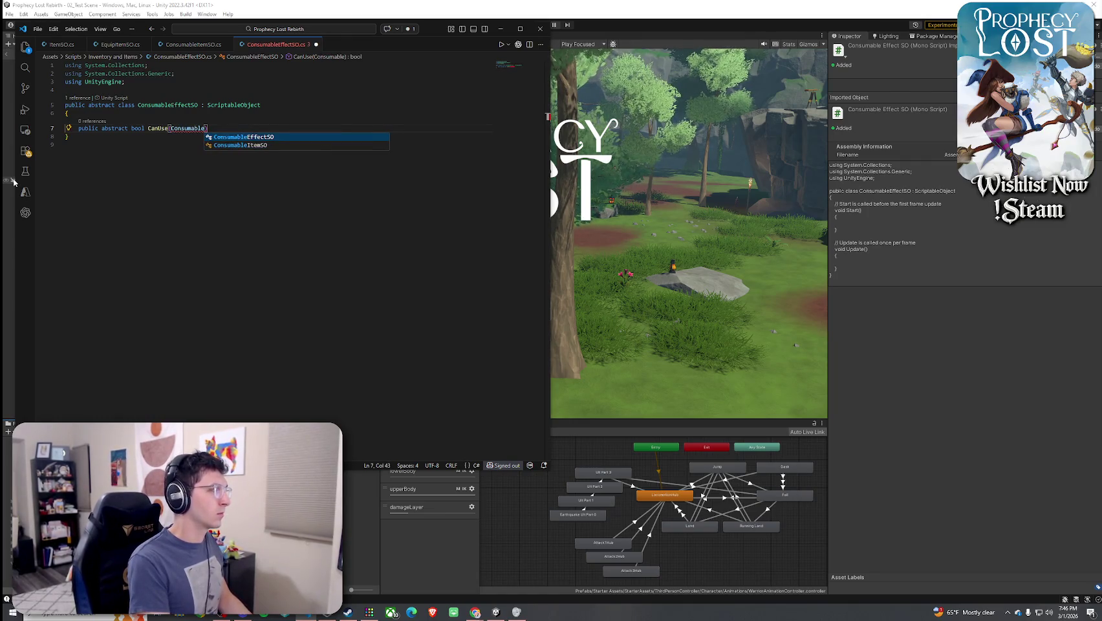
text(UseContext)
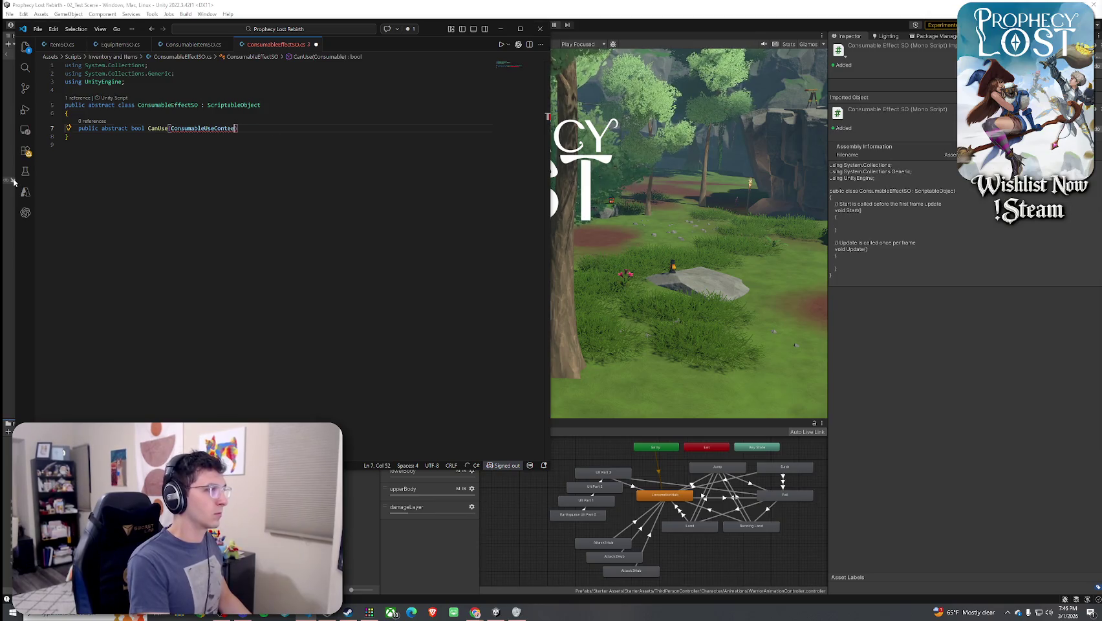
text( xt)
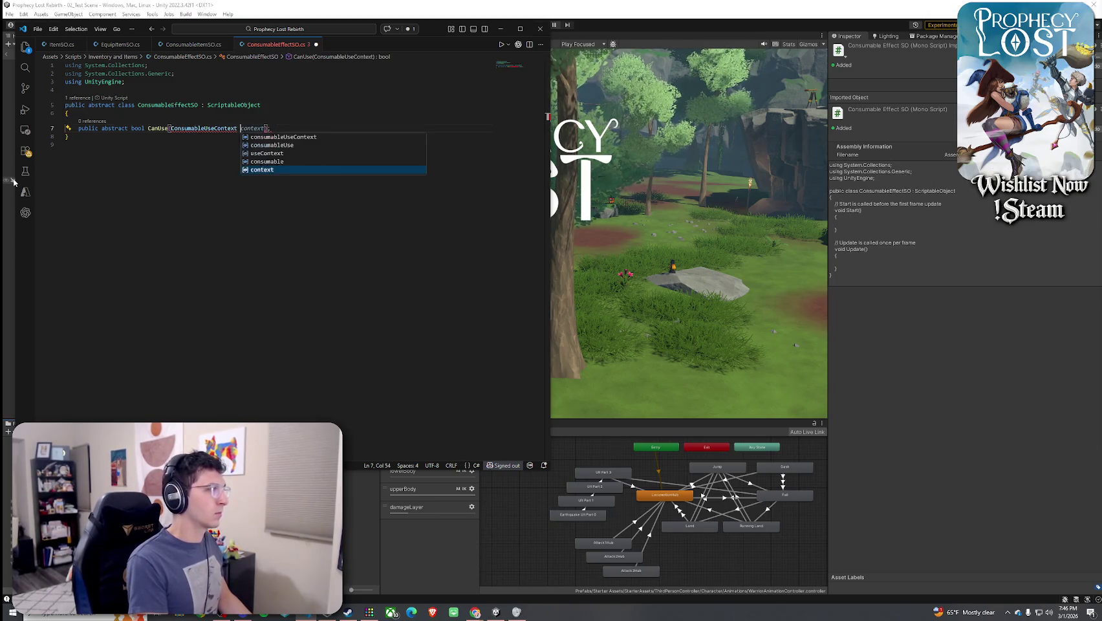
key(BackSpace)
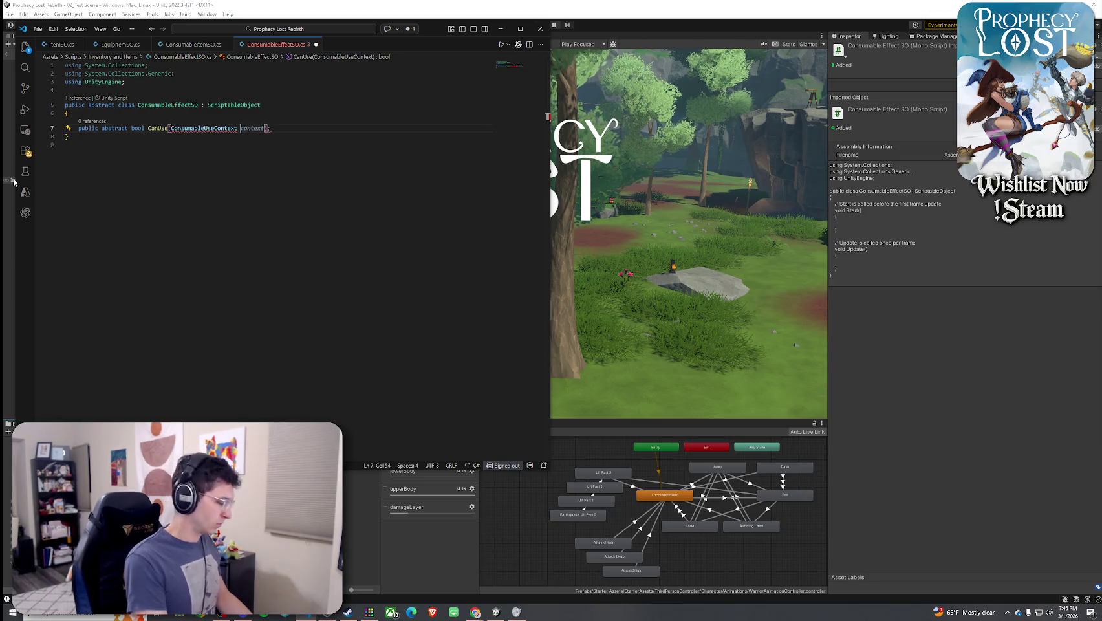
text(ctx);)
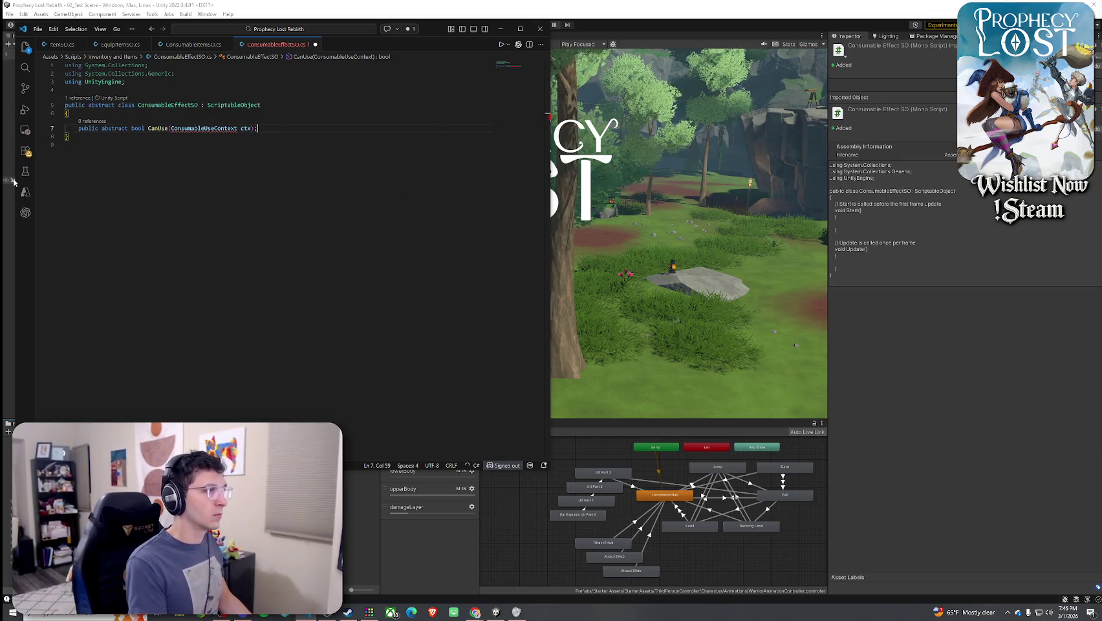
key(Return)
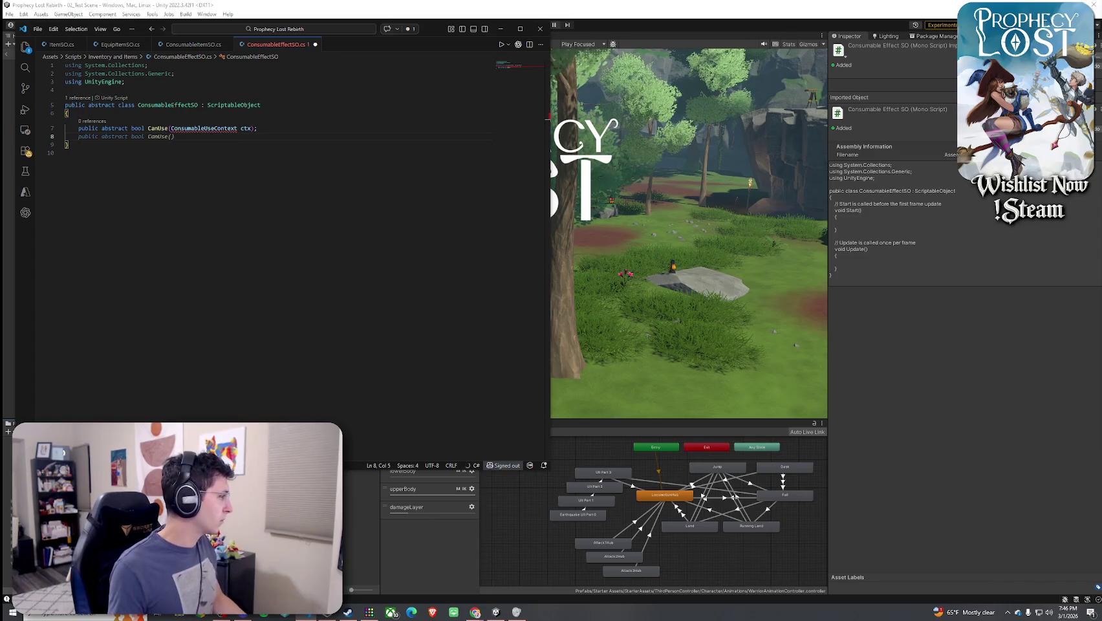
Paste the ConsumableUseContext struct below the class
key(alt+Tab)
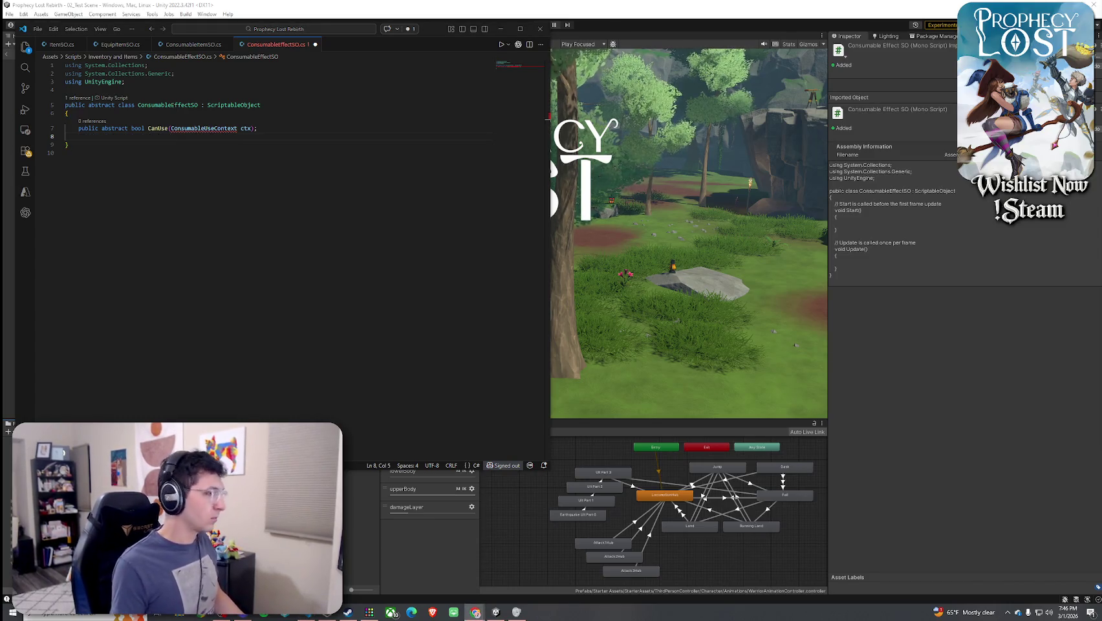
click(121, 152)
text(public struct ConsumableUseContext {     public GameObject user;     public GameObject target;     public Vector3 targetPoint;      // Put hooks you need here:     public IPlayerStats stats;     public ProjectileLauncher projectileLauncher; })
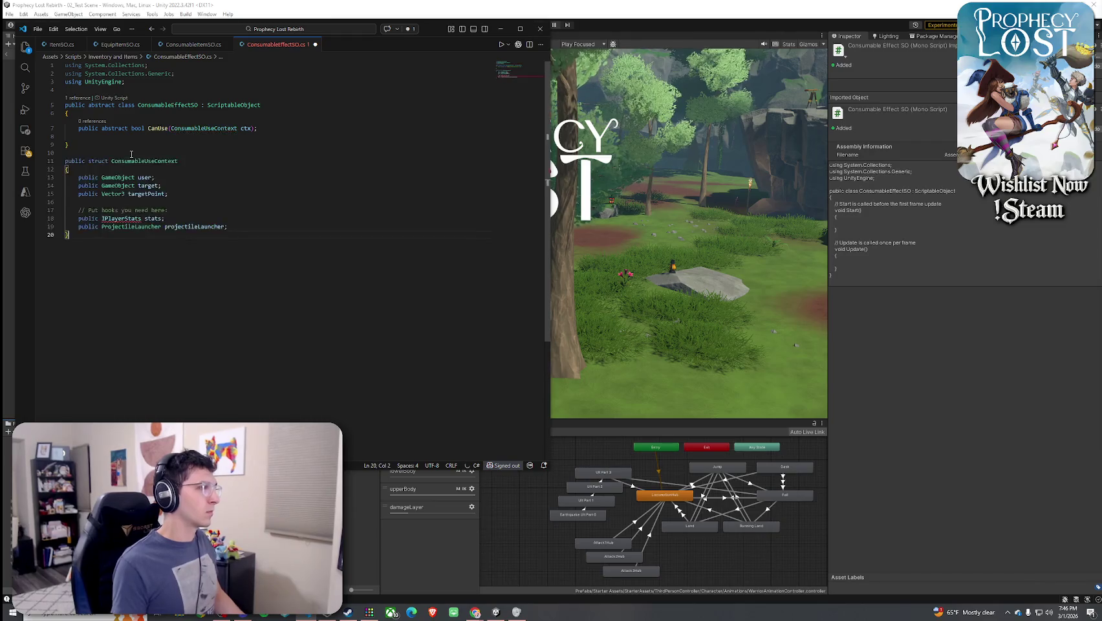
Comment out the IPlayerStats stats field in the ConsumableUseContext struct
mouse_move(128, 257)
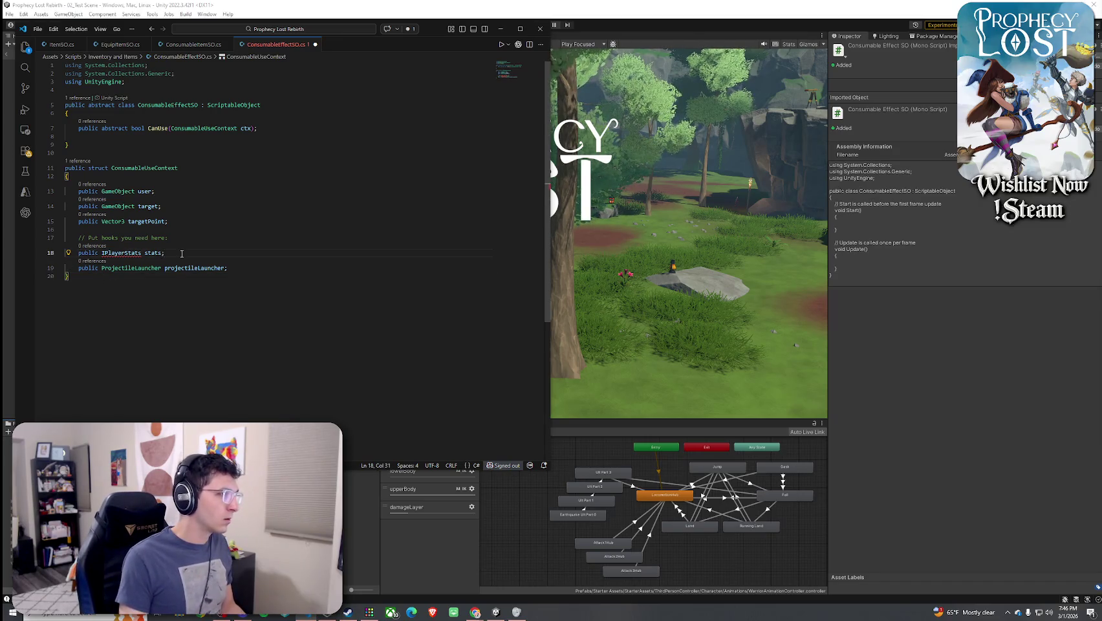
click(78, 256)
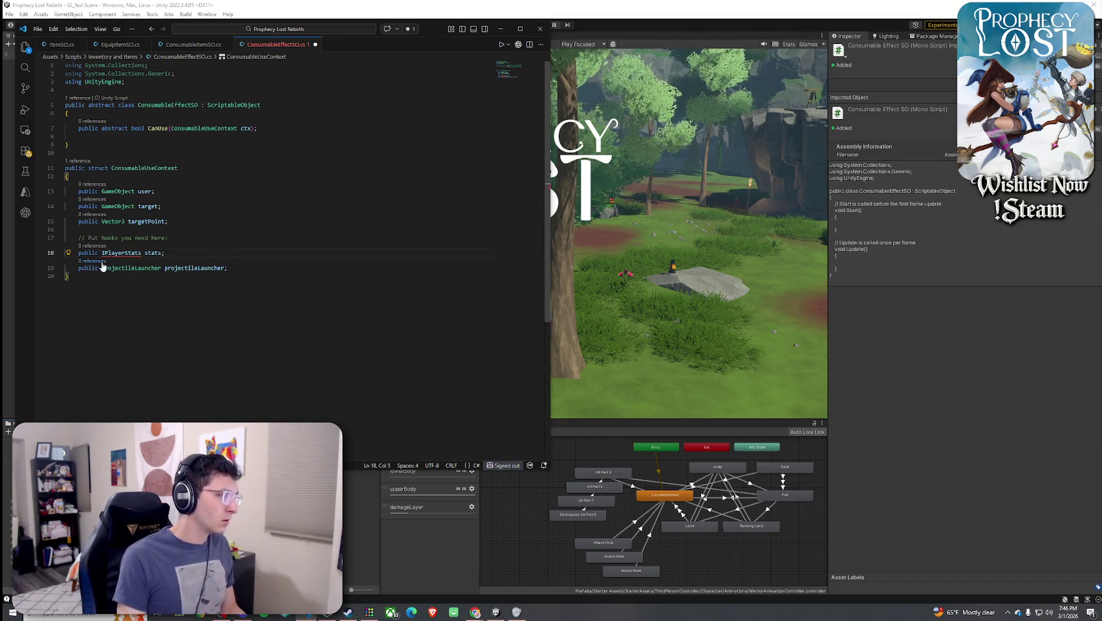
text(//)
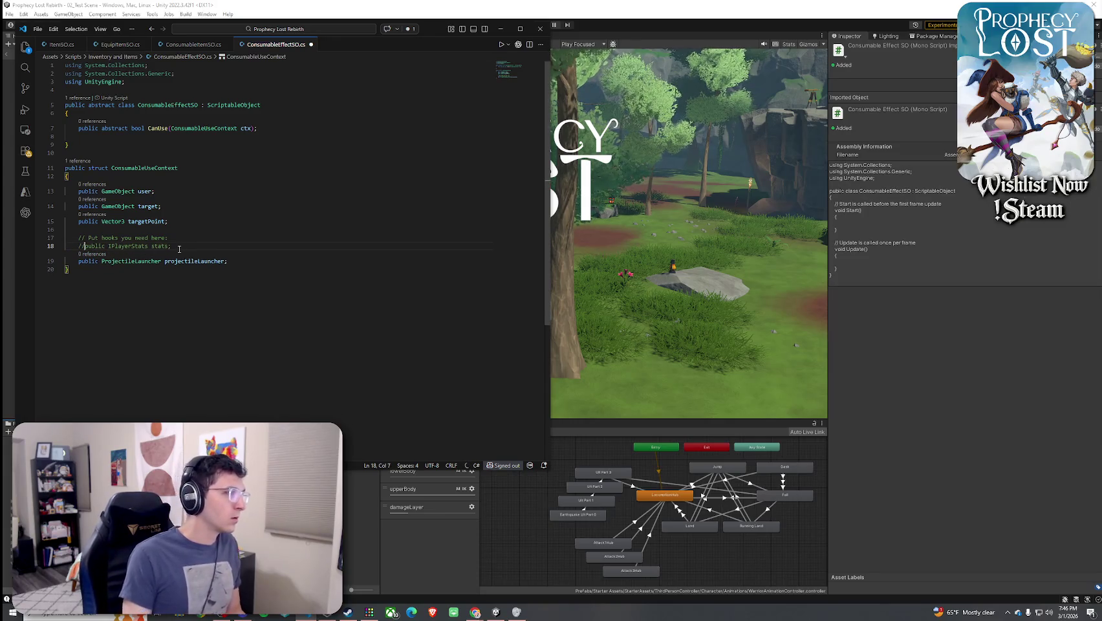
click(144, 192)
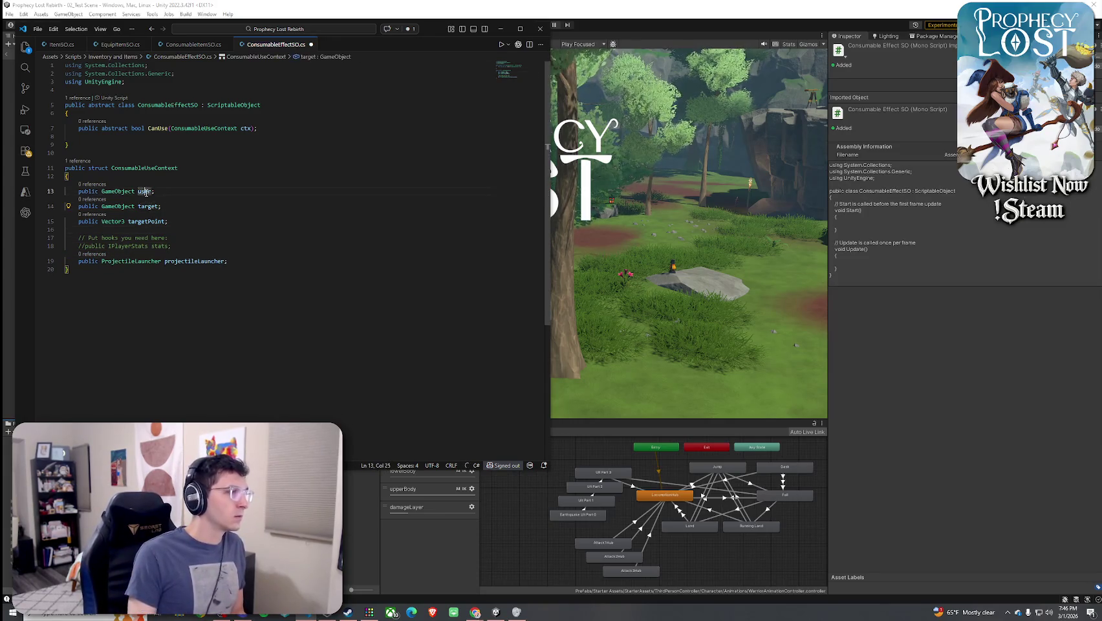
click(149, 222)
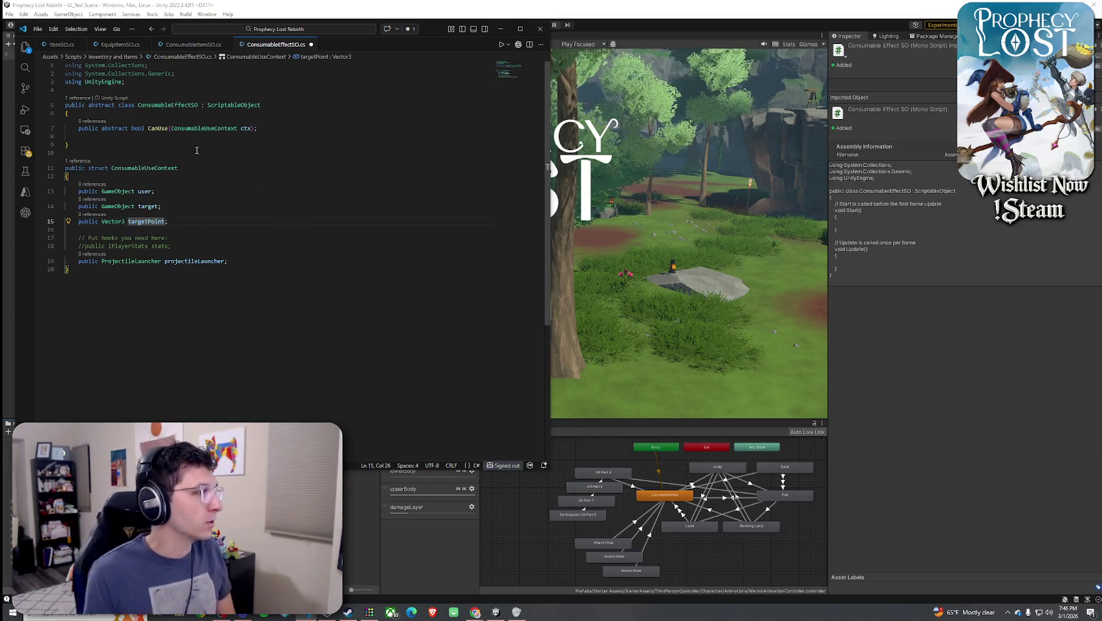
Add 'public abstract void Apply(ConsumableUseContext ctx);' under CanUse
click(282, 138)
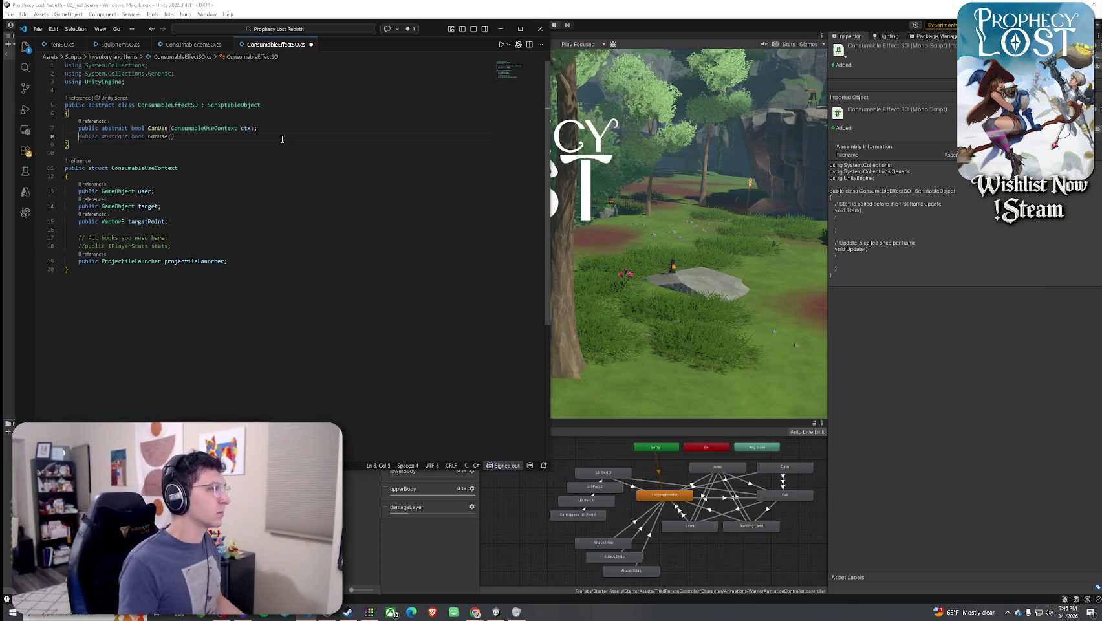
text(public av)
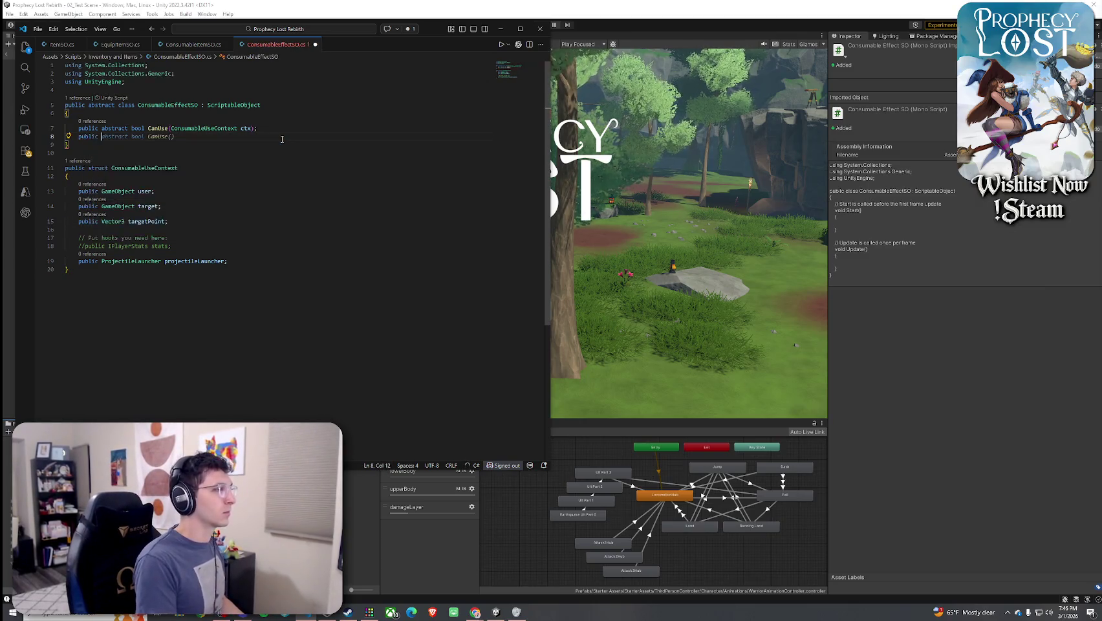
key(BackSpace)
text(bstract)
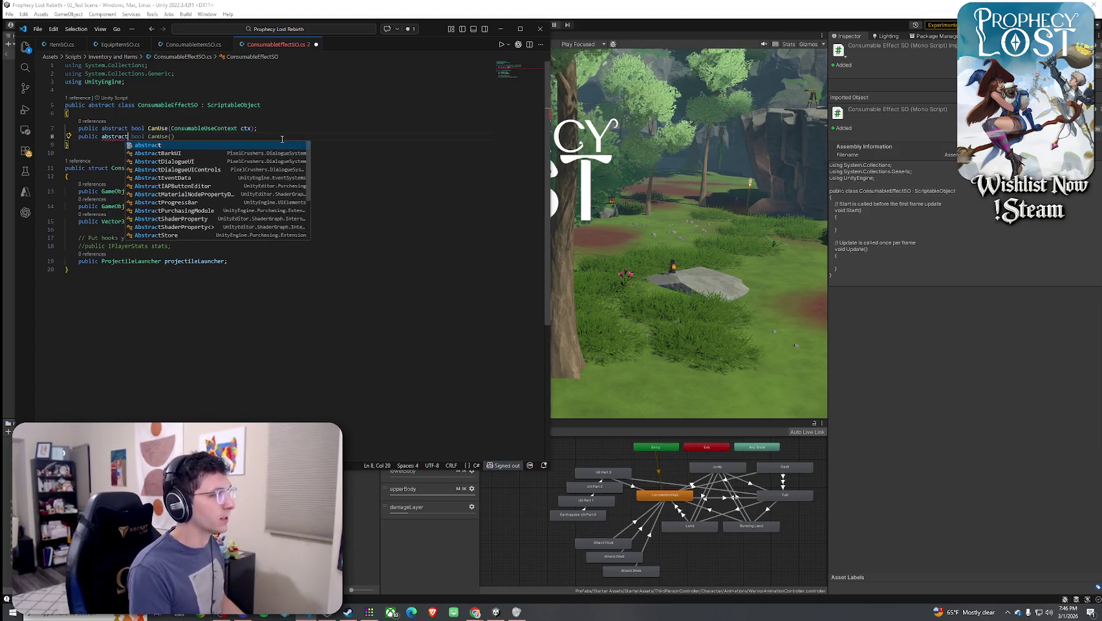
text( vpod)
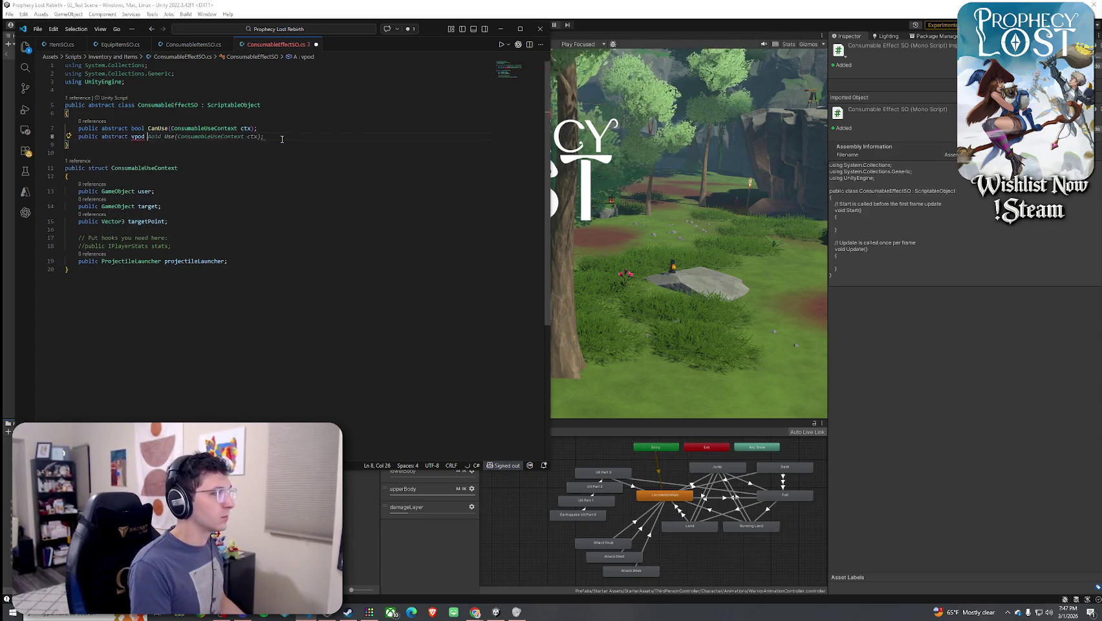
key(Left)
key(Left)
key(BackSpace)
text(oi)
key(Delete)
key(End)
text(Apply)
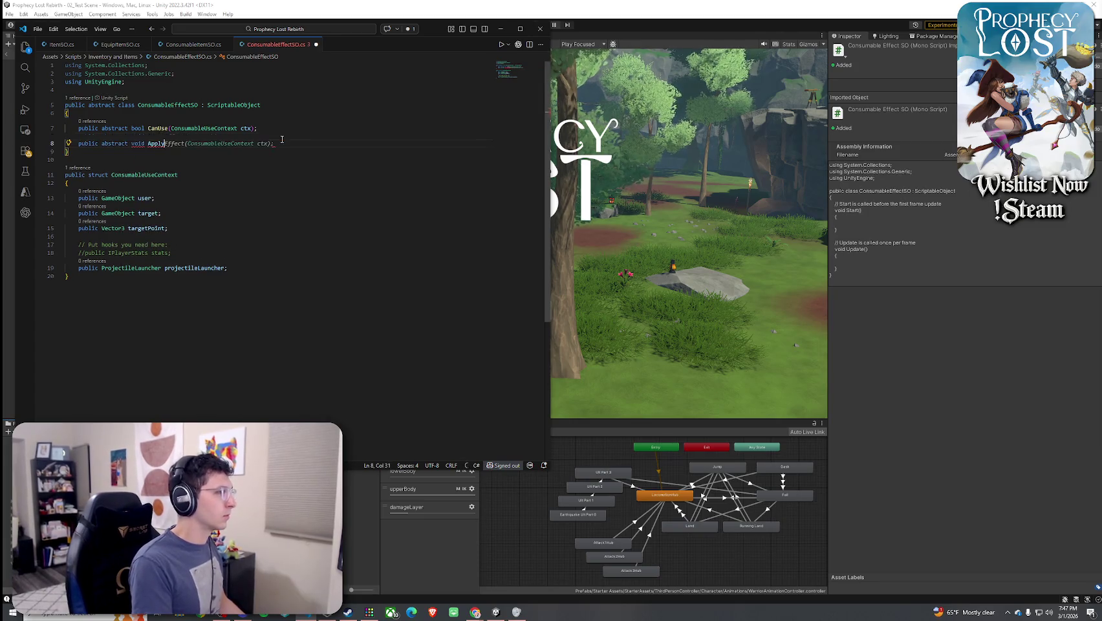
text((Consum)
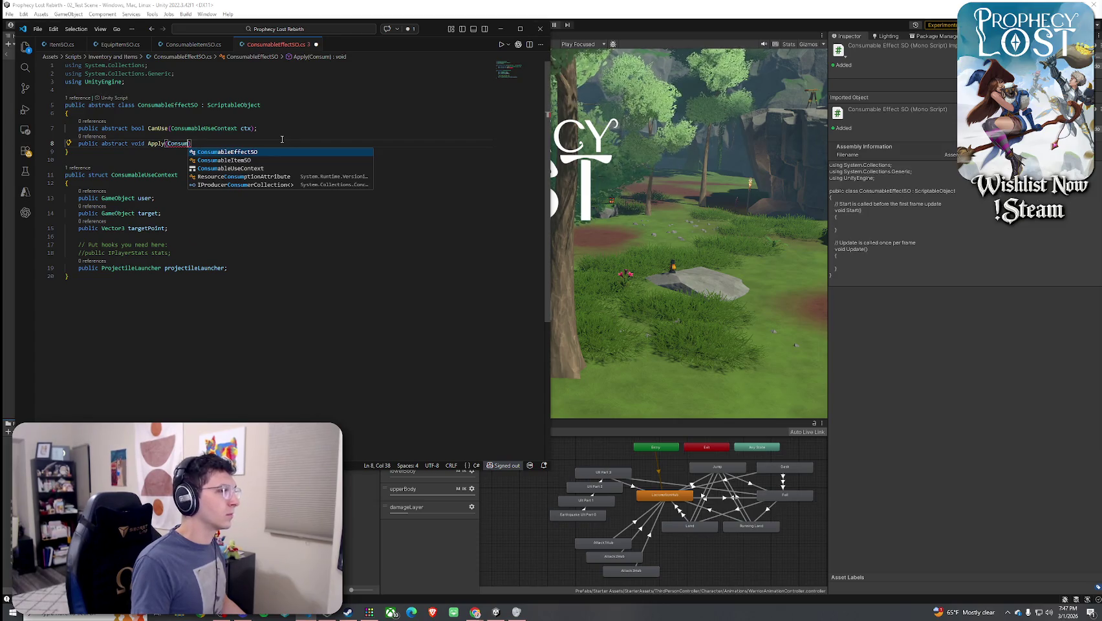
text(ableU)
key(Tab)
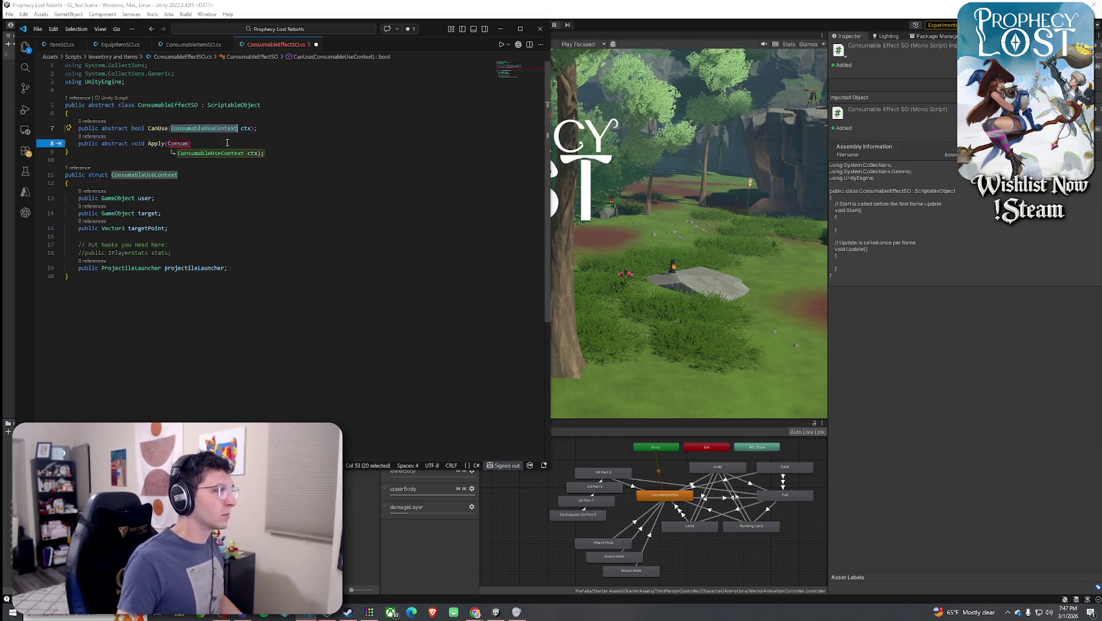
text(ctx);)
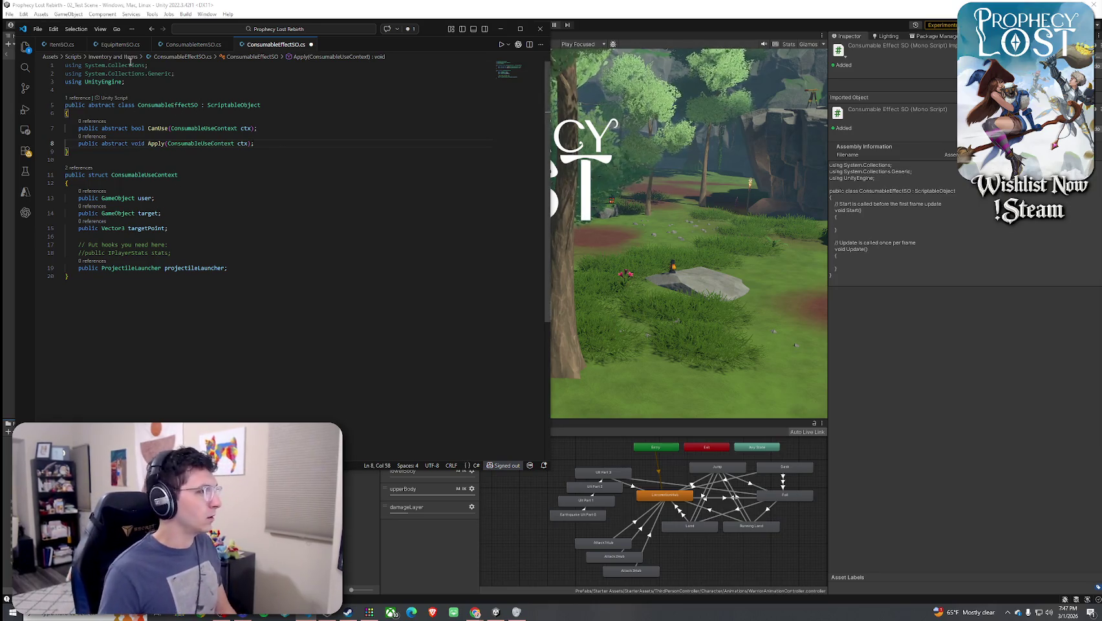
Delete the two unused using lines at the top of the script
drag(65, 65, 64, 81)
key(BackSpace)
click(38, 28)
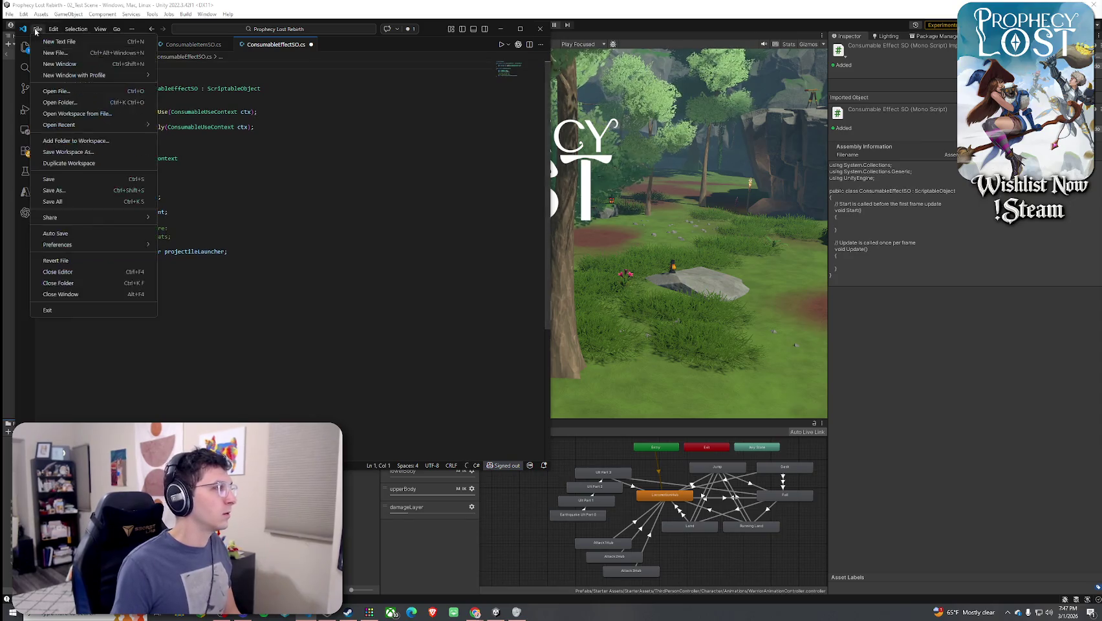
Save ConsumableEffectSO.cs and switch back to the Unity editor
click(68, 212)
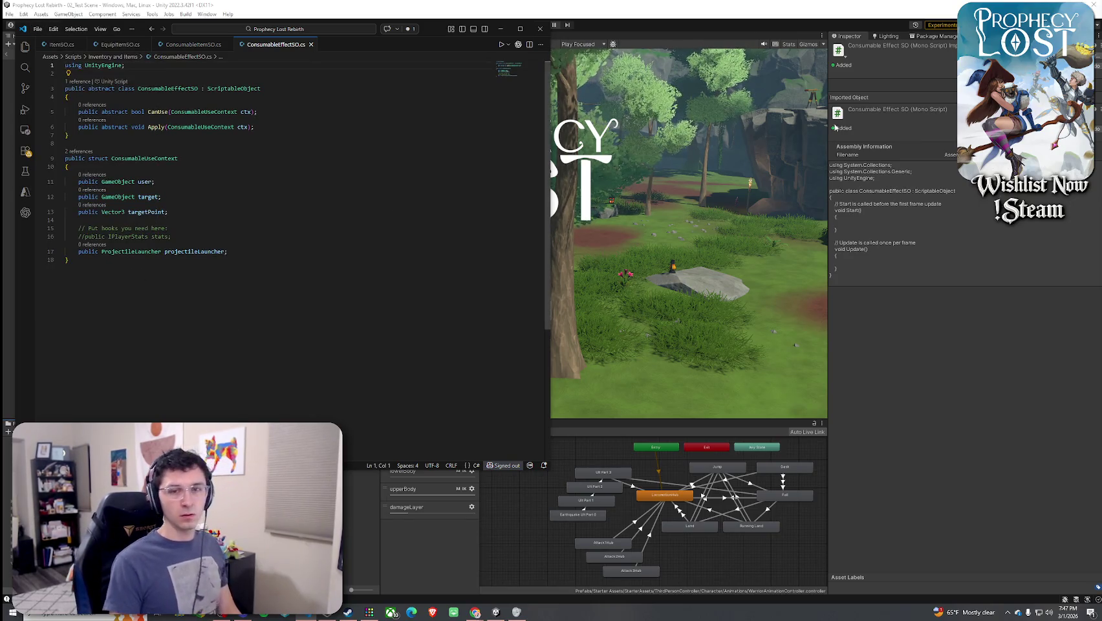
click(389, 196)
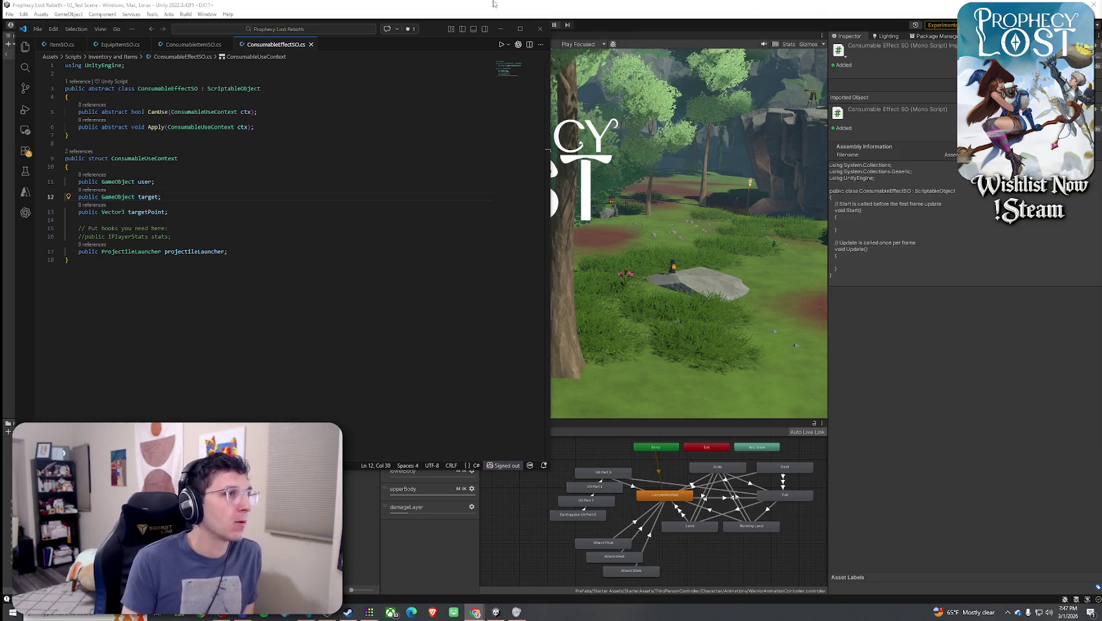
key(alt+Tab)
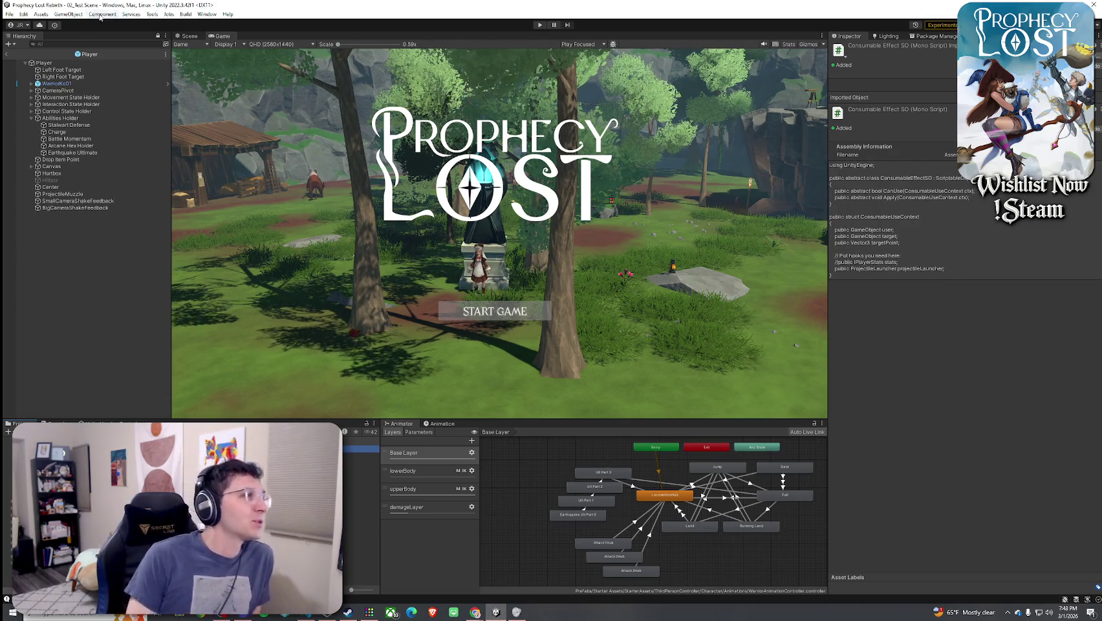
Save the scene, enter Play mode and start the game from the title screen
click(9, 14)
click(31, 60)
key(ctrl+p)
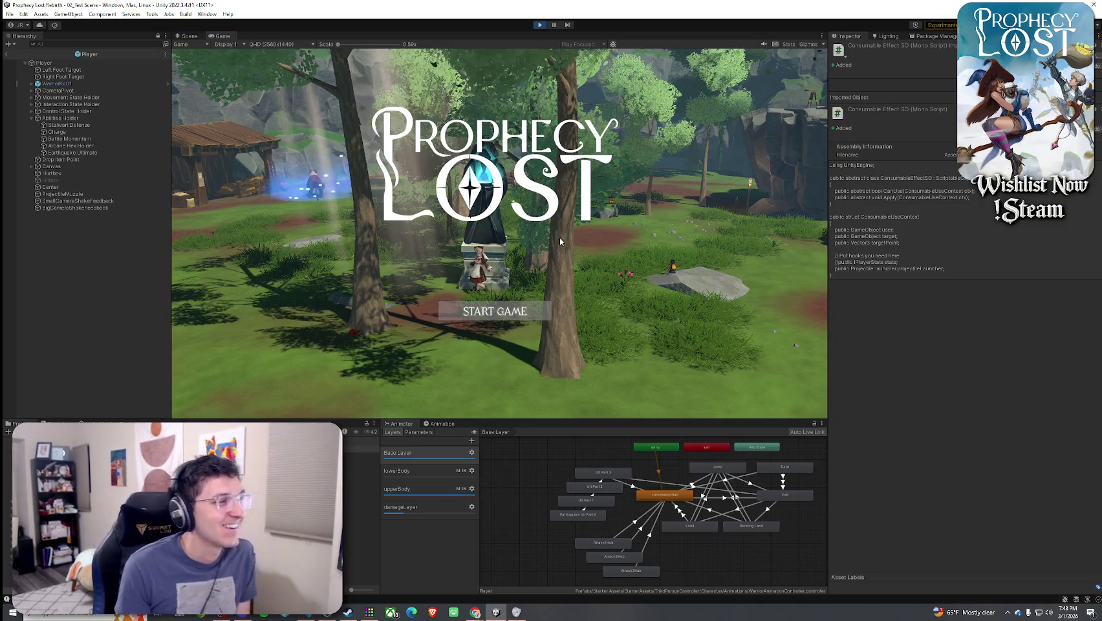
click(494, 311)
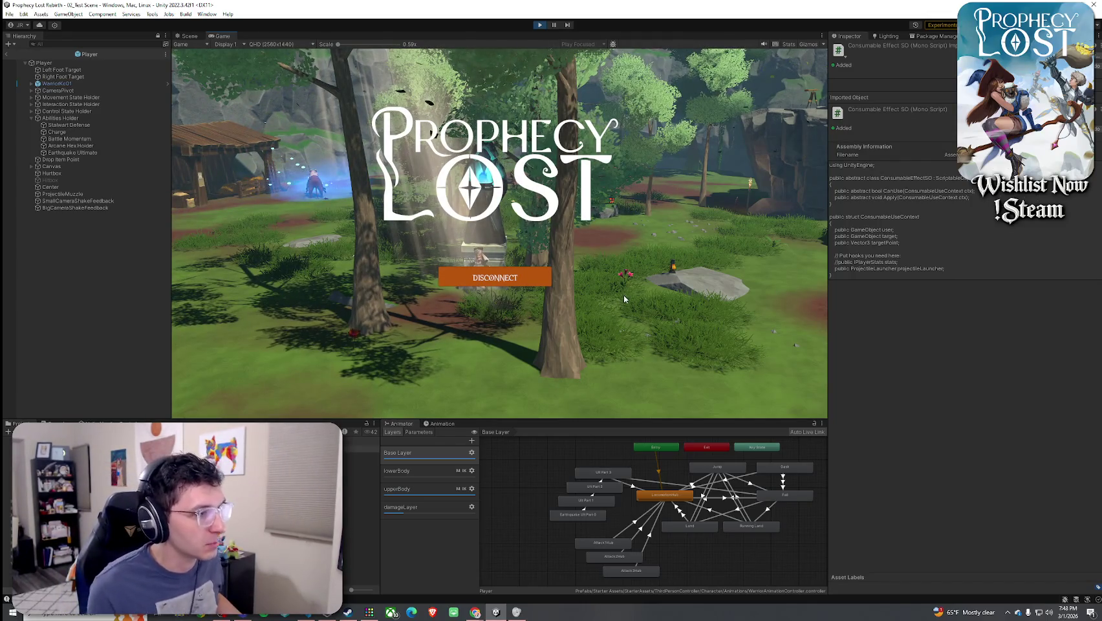
Run the player across the field up to the floating Draco Glaive and maximize the game view
key(w)
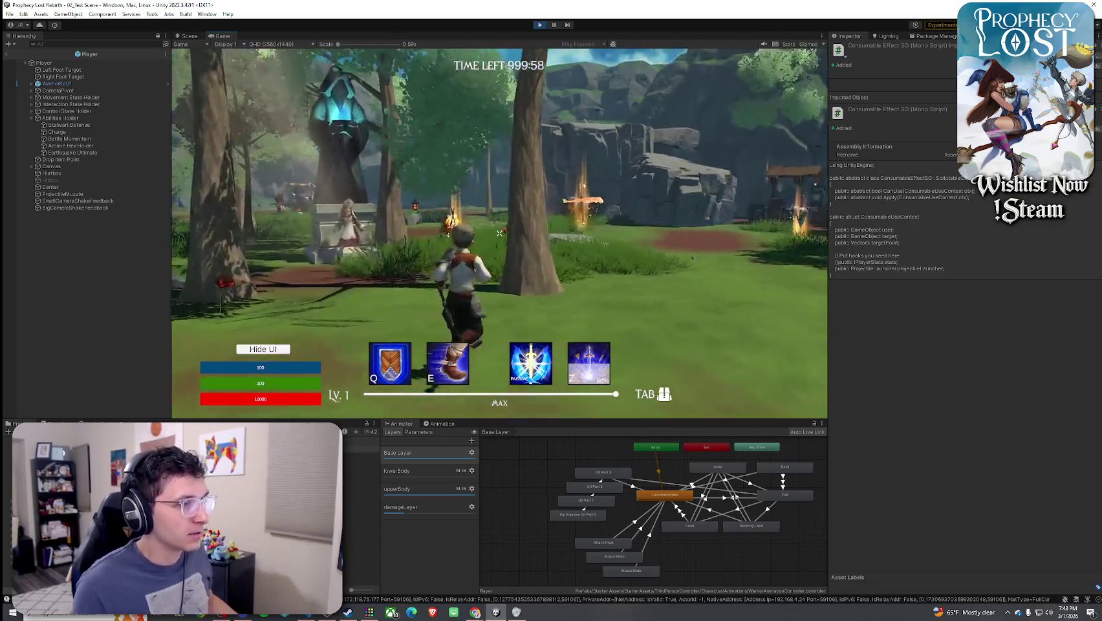
key(w)
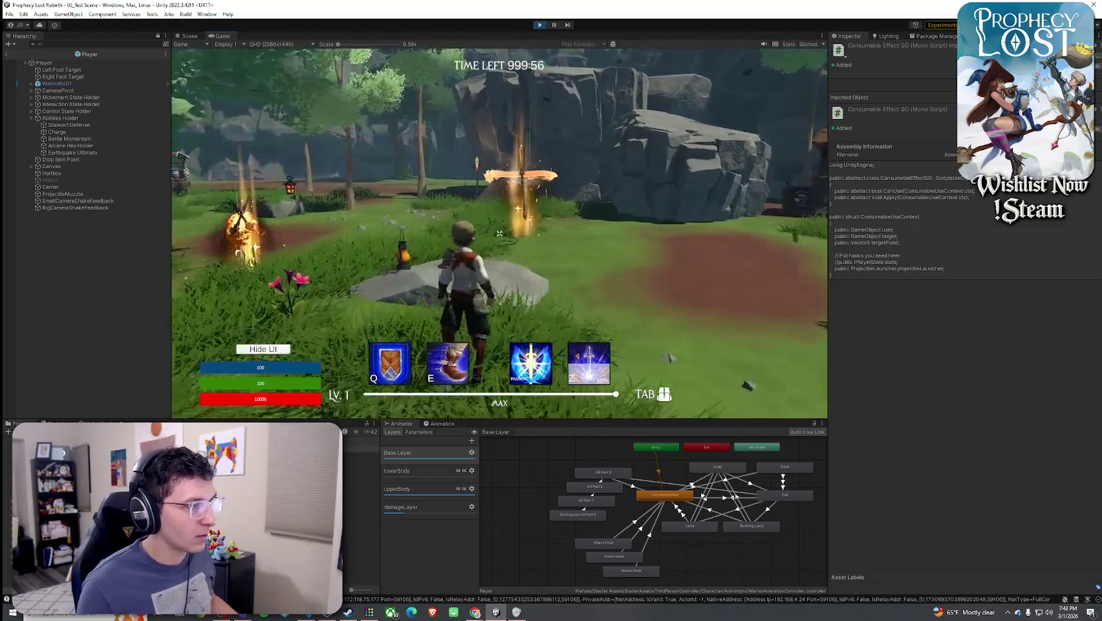
key(w)
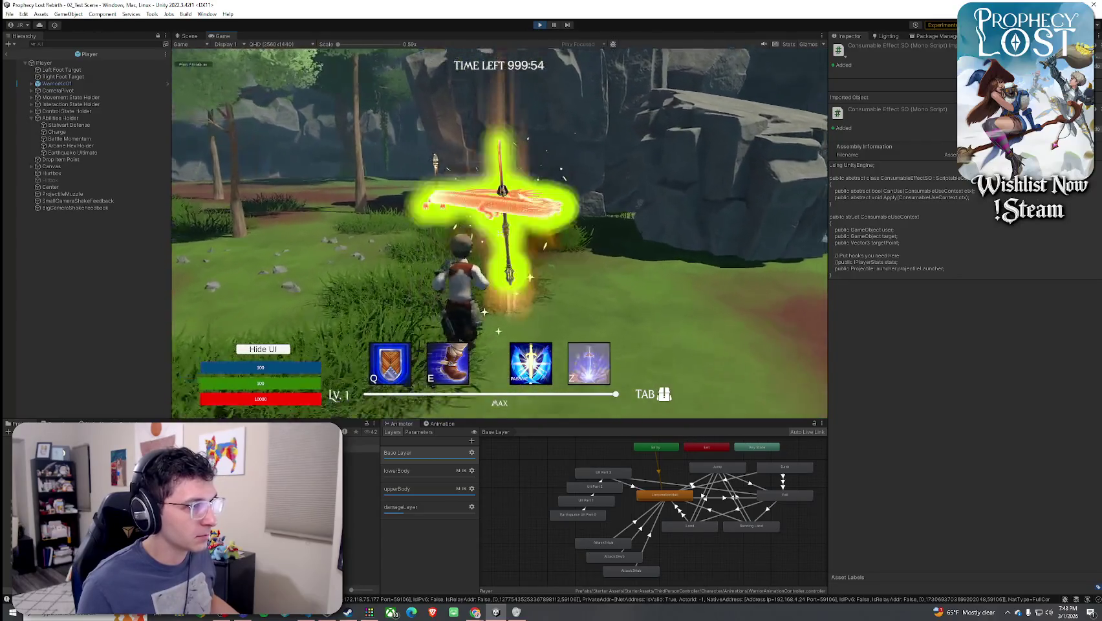
key(Tab)
key(Tab)
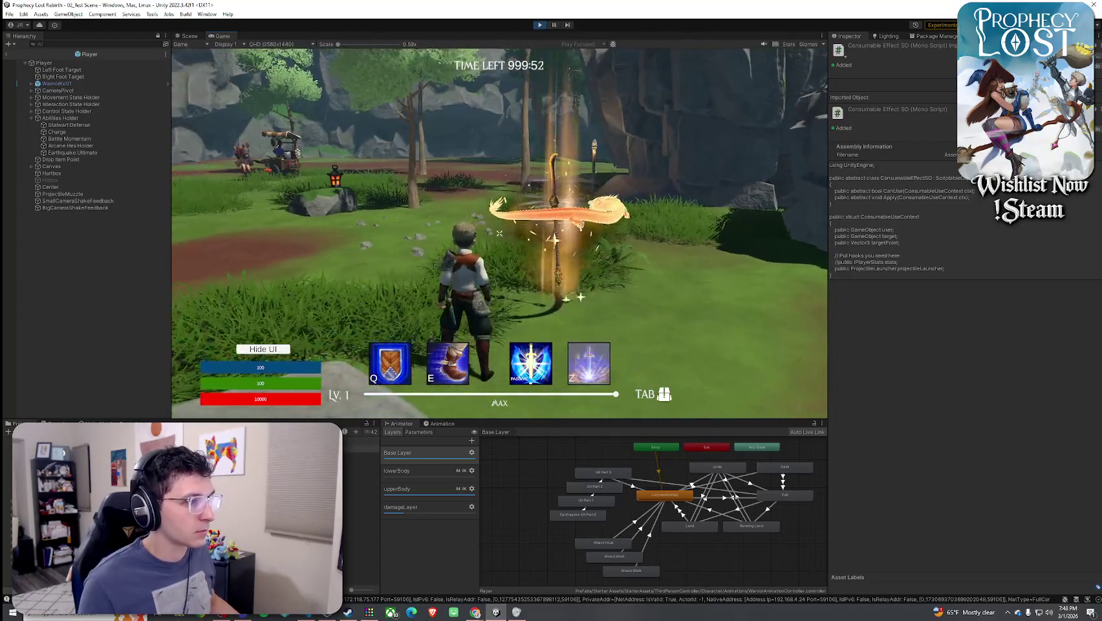
key(w)
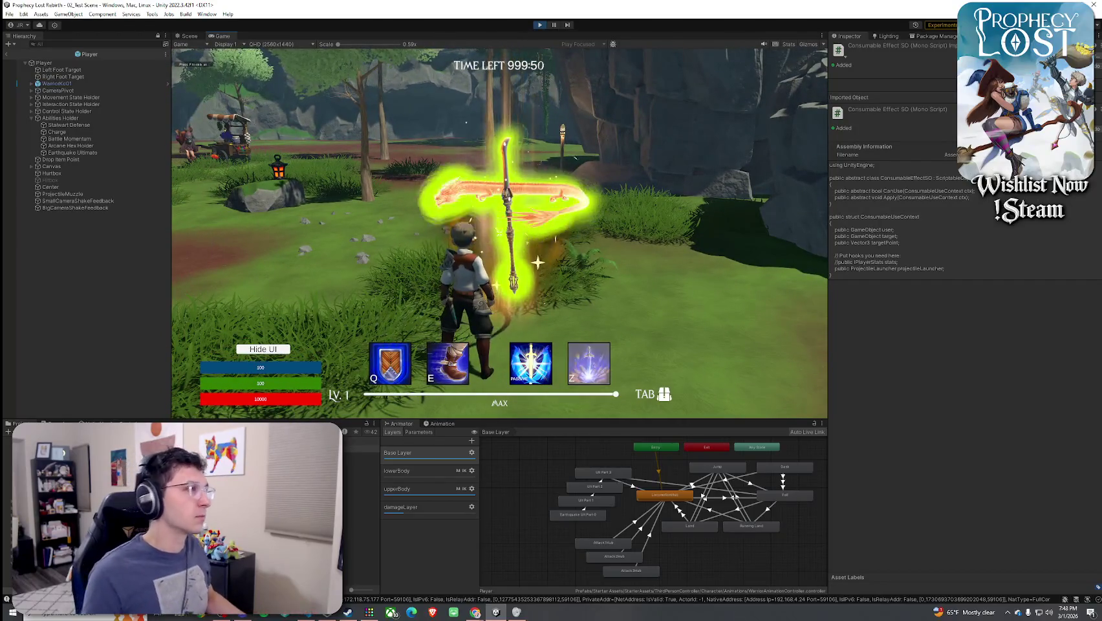
key(Tab)
key(Tab)
key(shift+space)
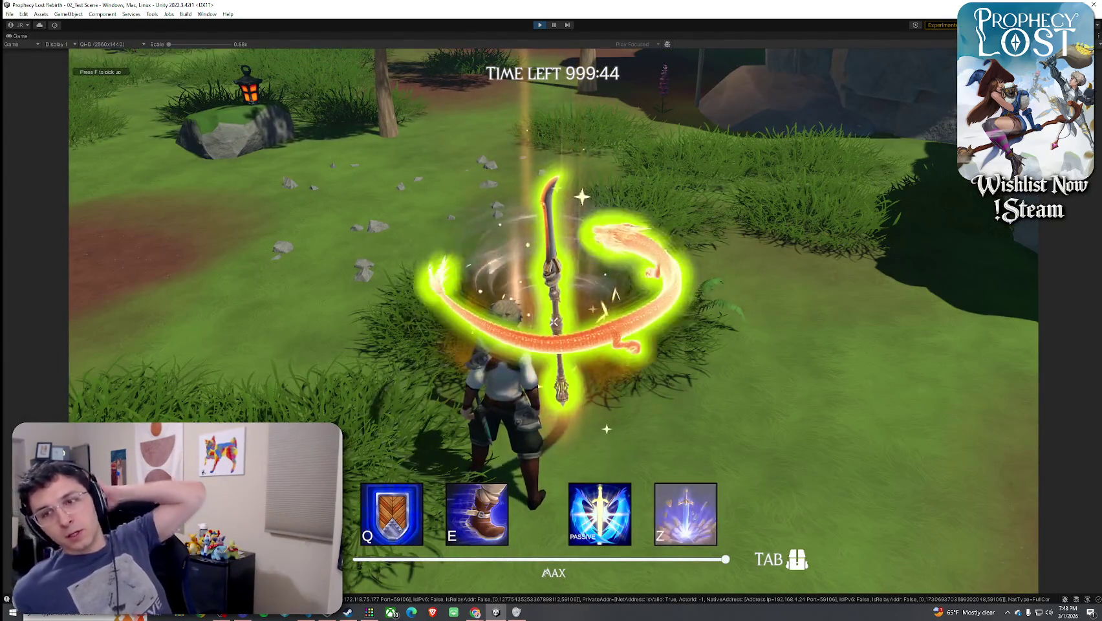
Open and dismiss the Start menu, then check the glaive in the inventory
key(super)
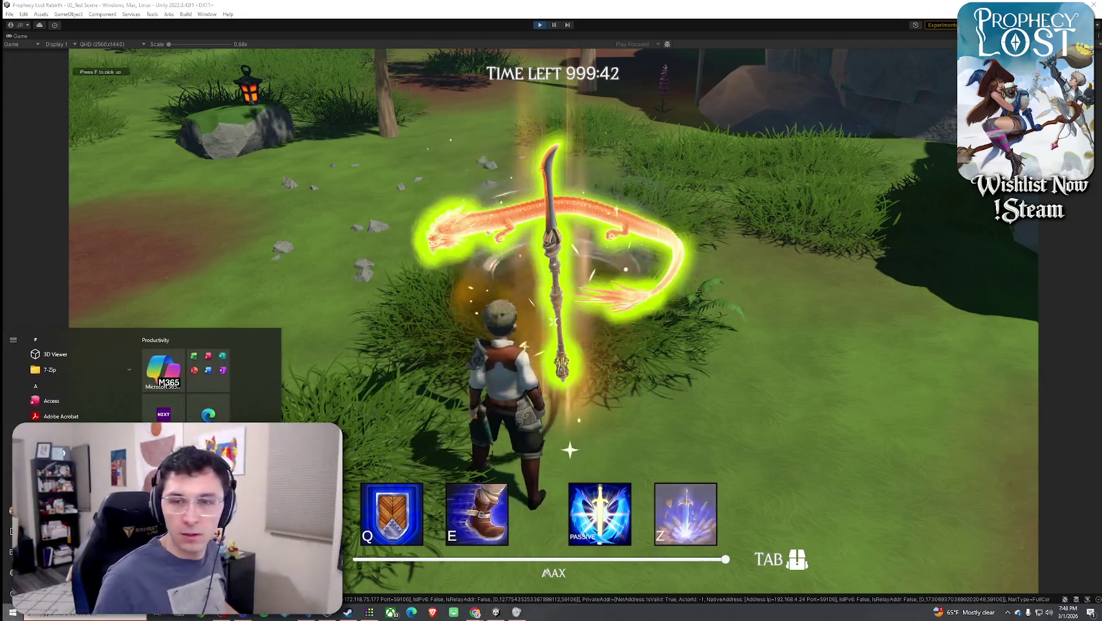
key(Escape)
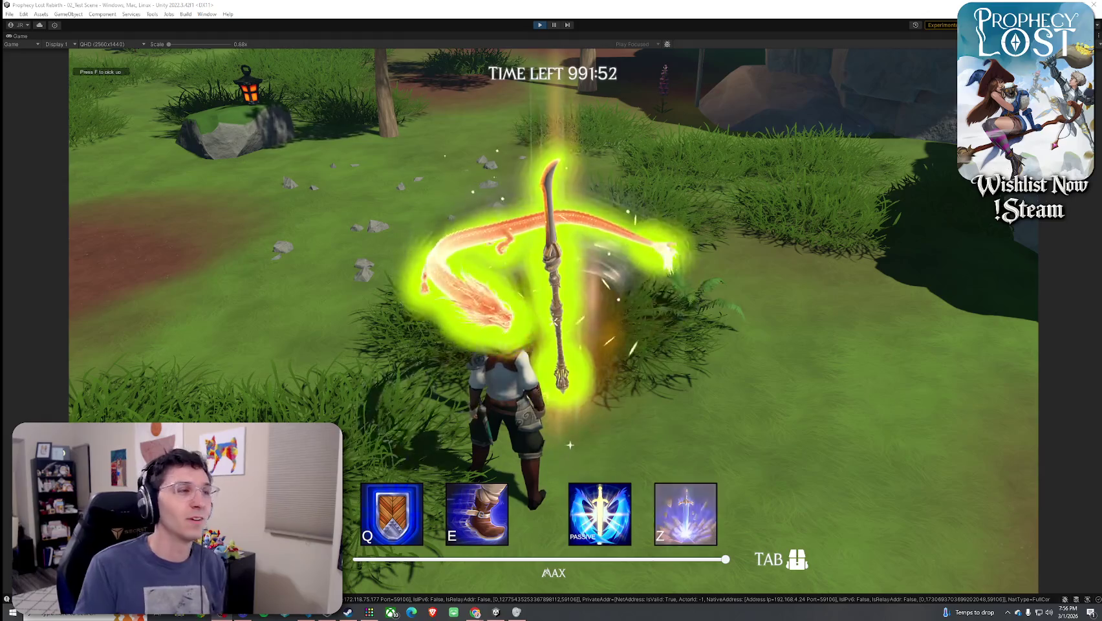
key(Tab)
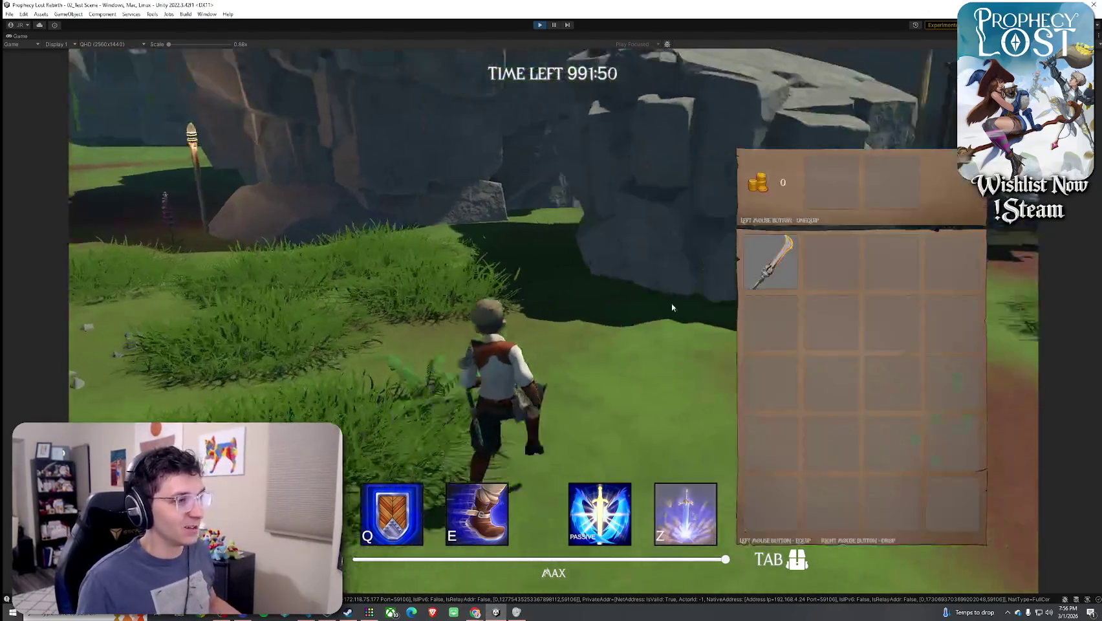
key(Tab)
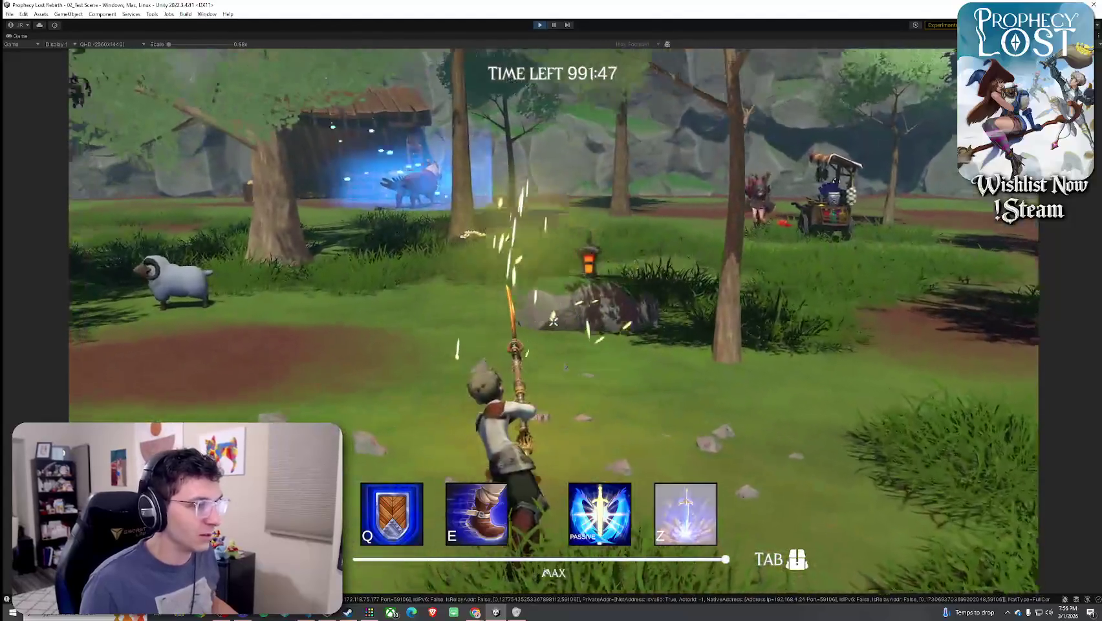
Adjust the system volume in the Windows volume mixer and return to the game
key(super)
right_click(1048, 612)
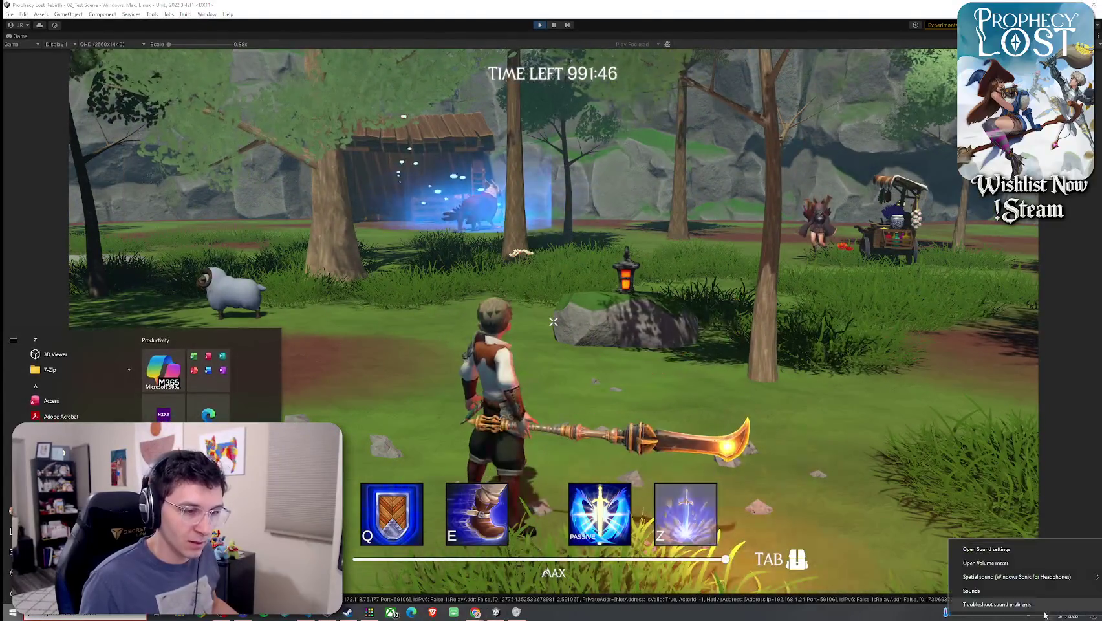
click(996, 546)
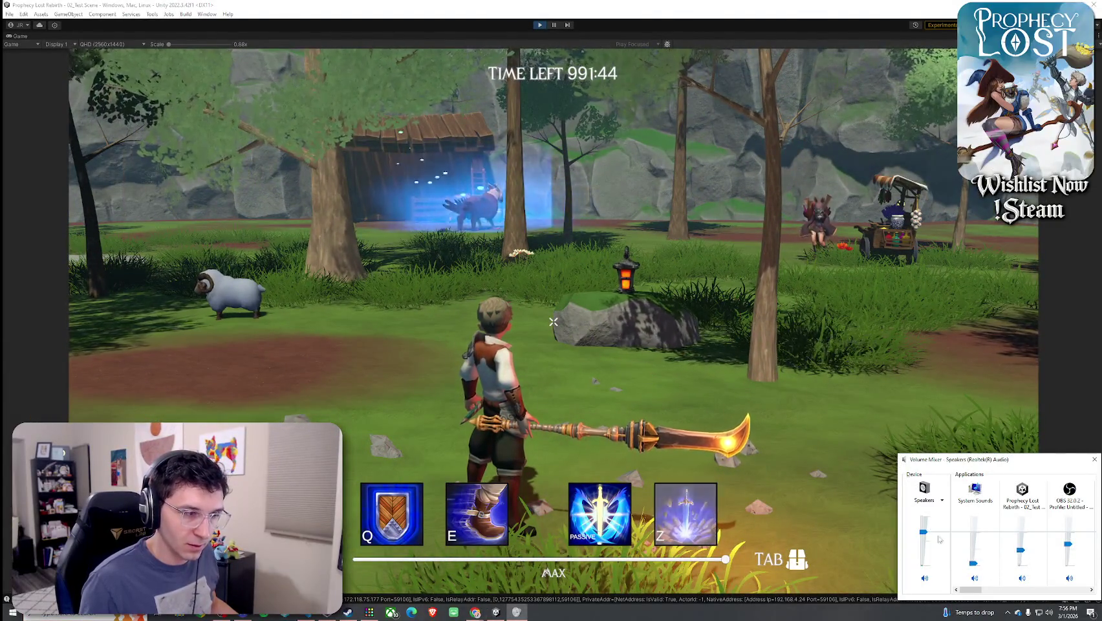
click(970, 388)
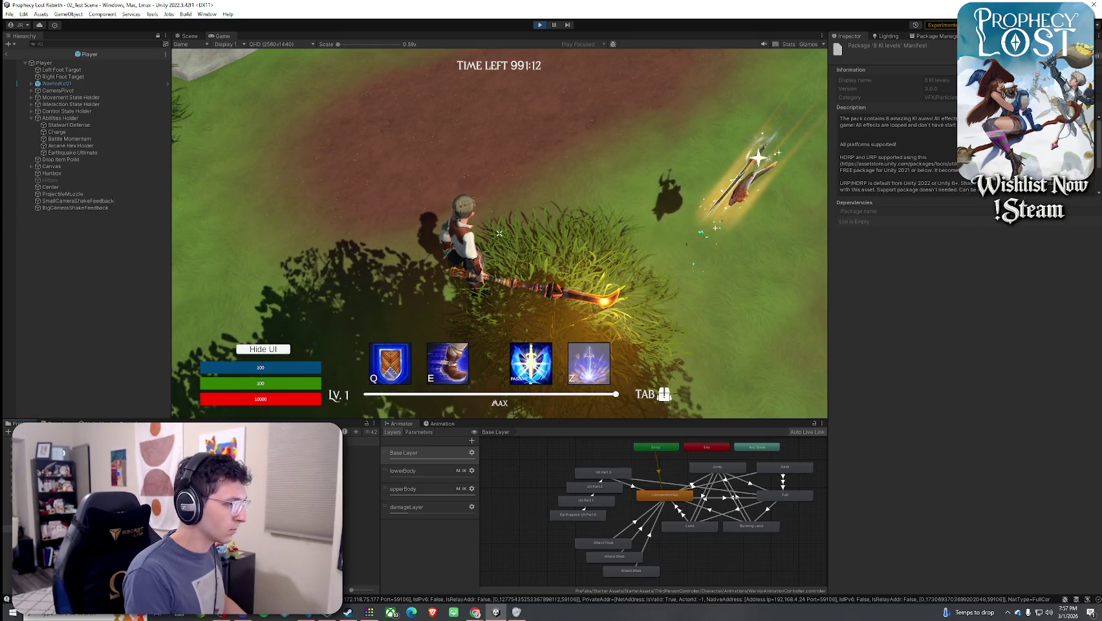
Preview Prophet's Gale charged swing clips, including Blade Recall Magic Short 01 and 02
click(363, 462)
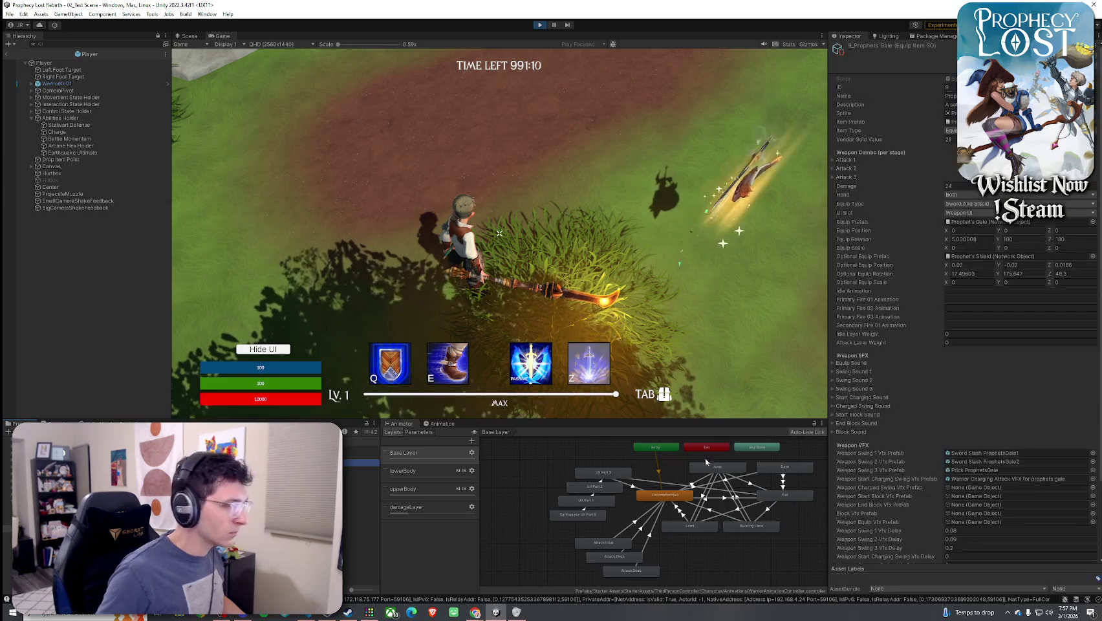
scroll(918, 435, down, 3)
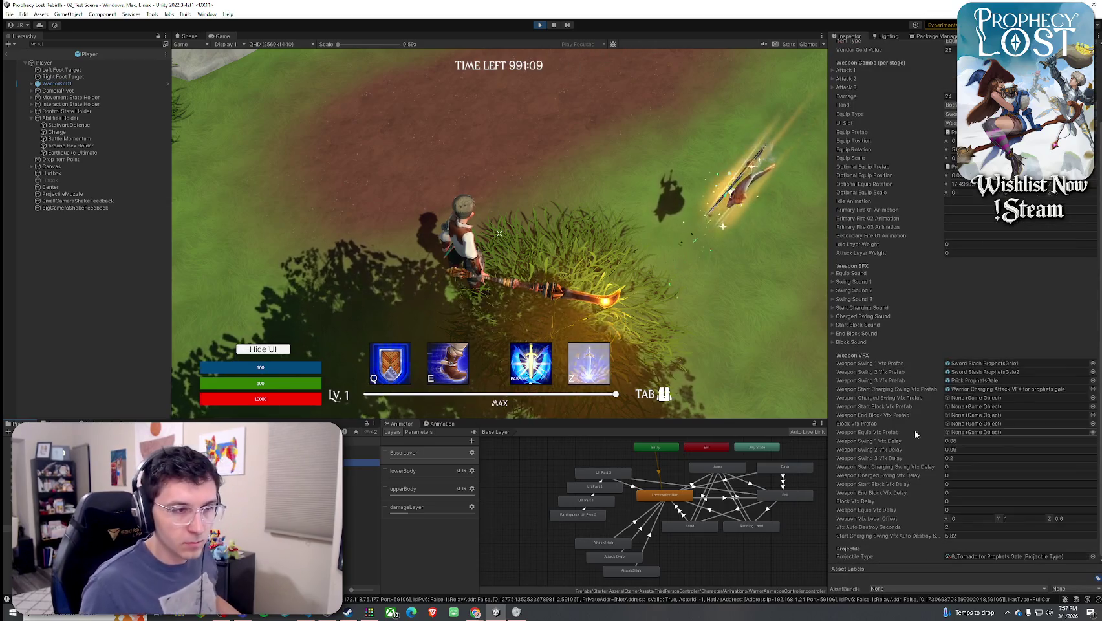
click(855, 315)
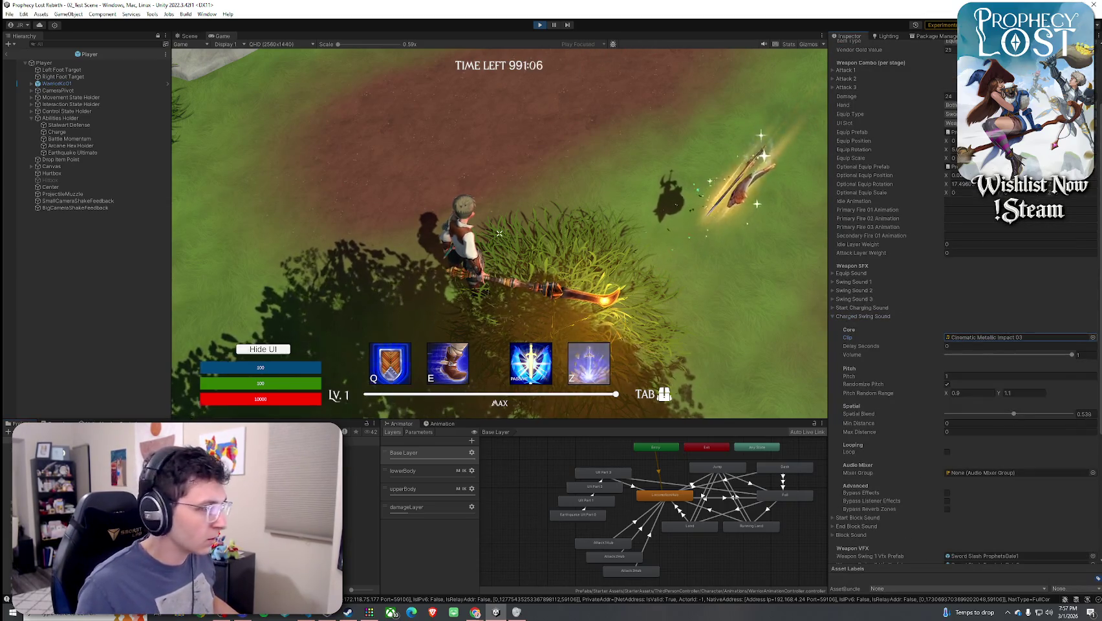
double_click(990, 337)
key(Down)
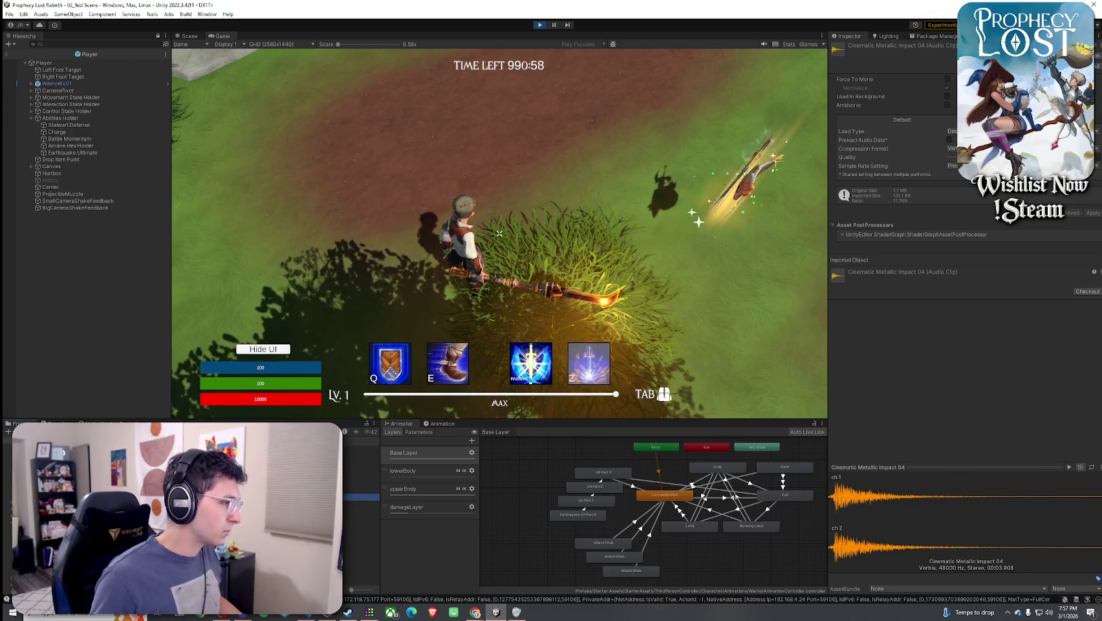
click(361, 463)
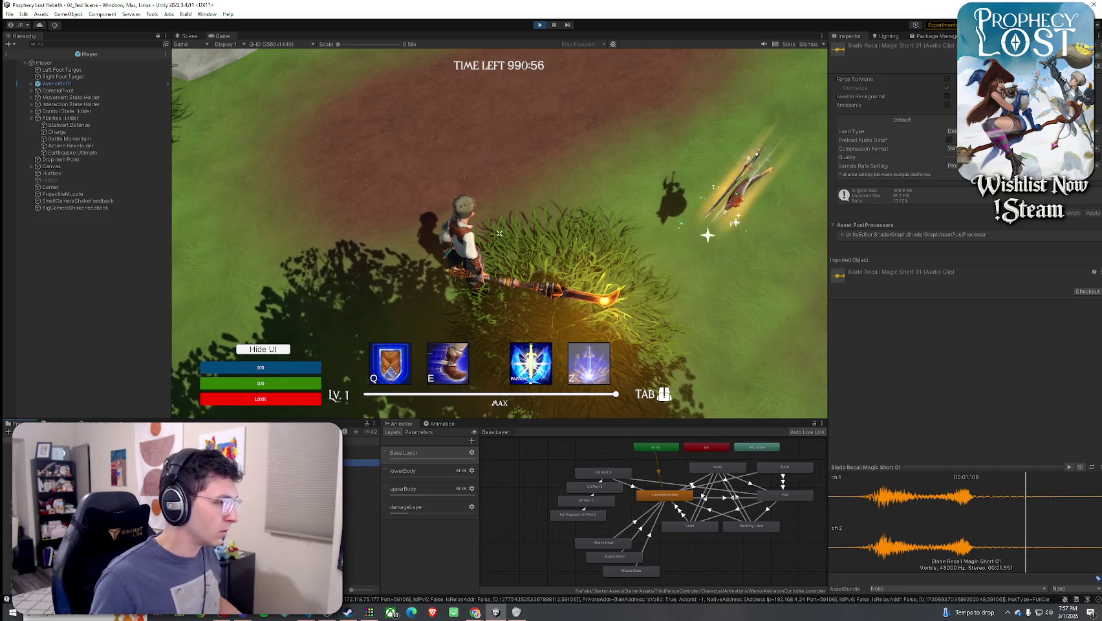
click(361, 471)
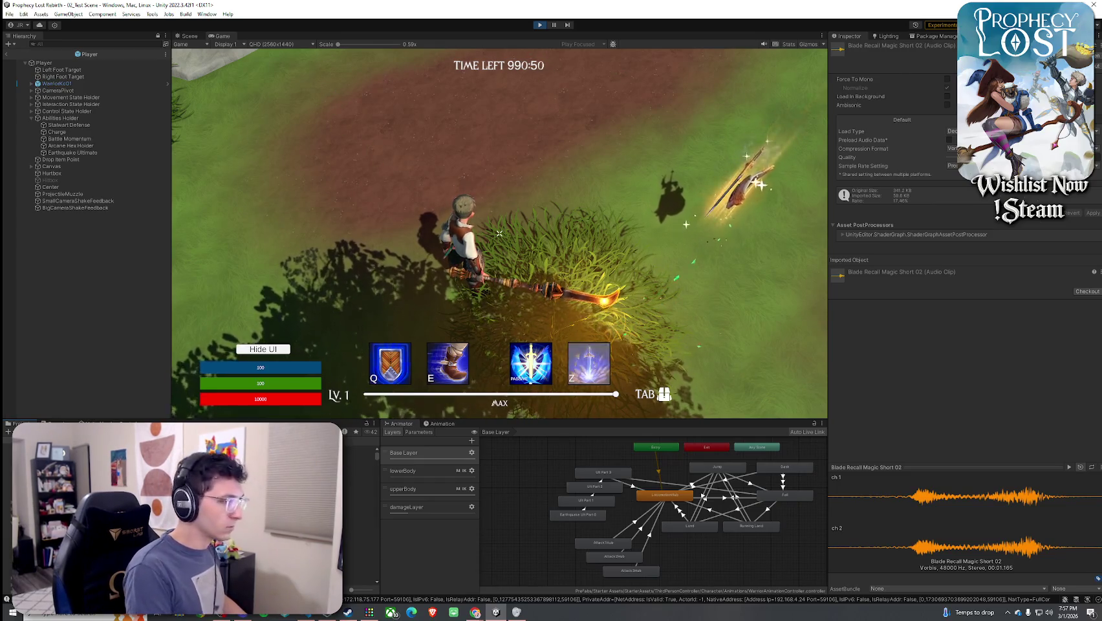
Assign Blade Recall Magic Short 01 as the Draco Glaive's Start Charging Sound clip
click(361, 456)
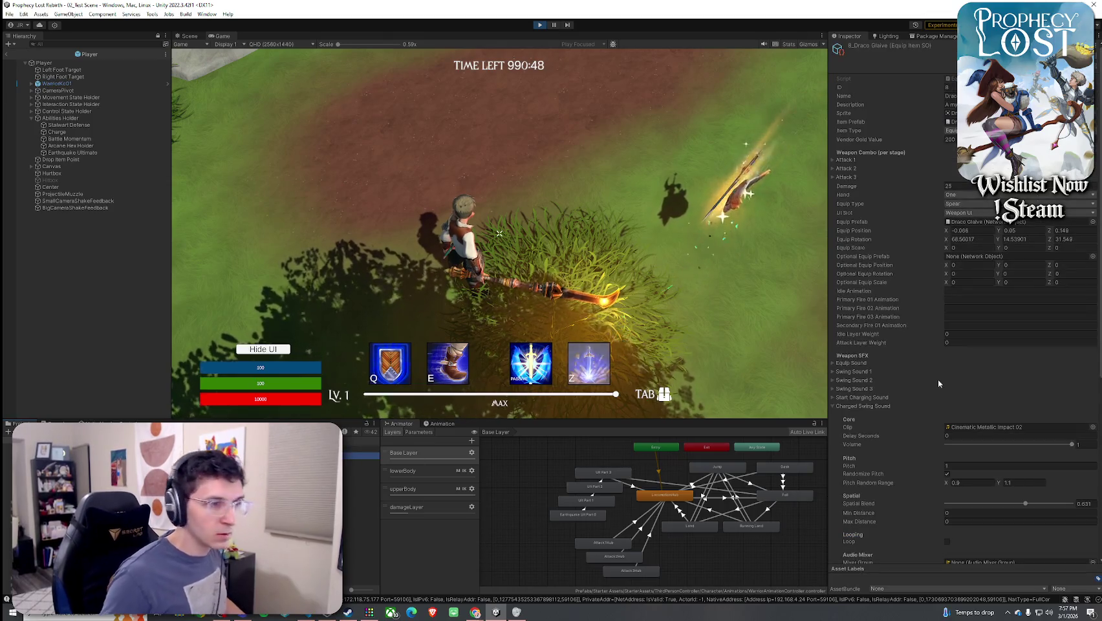
scroll(938, 378, down, 3)
click(860, 306)
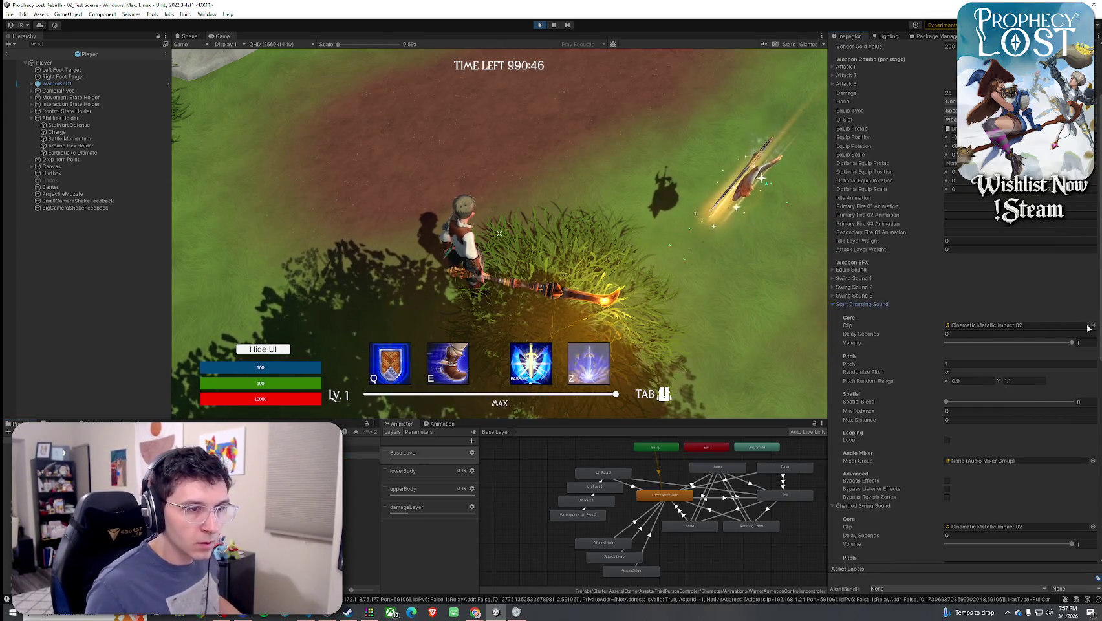
click(1091, 326)
text(reca)
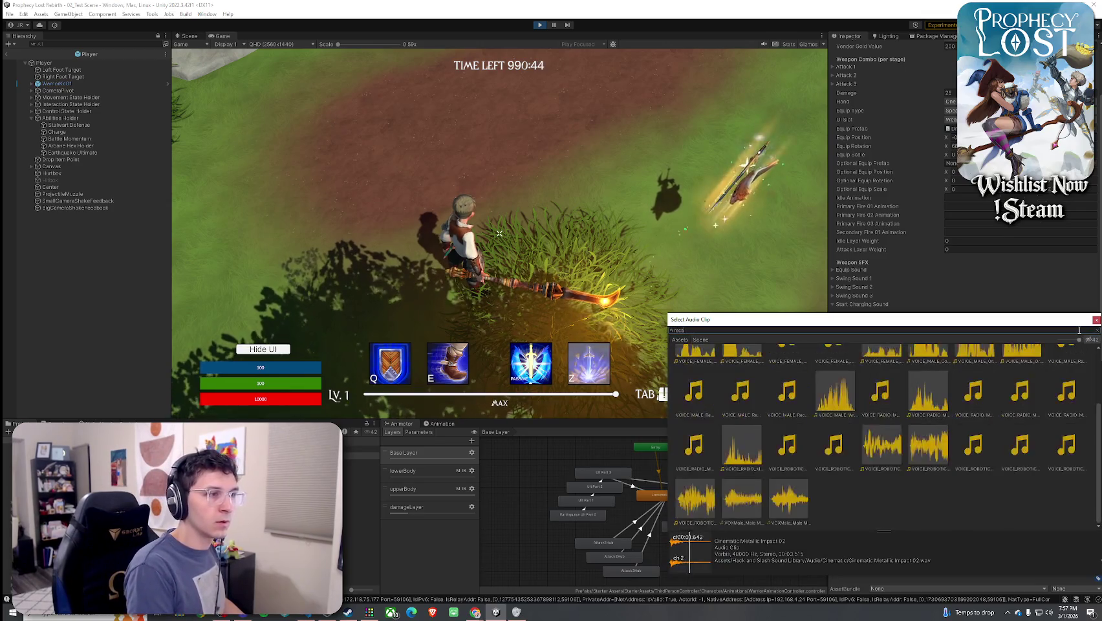
text(ll magic)
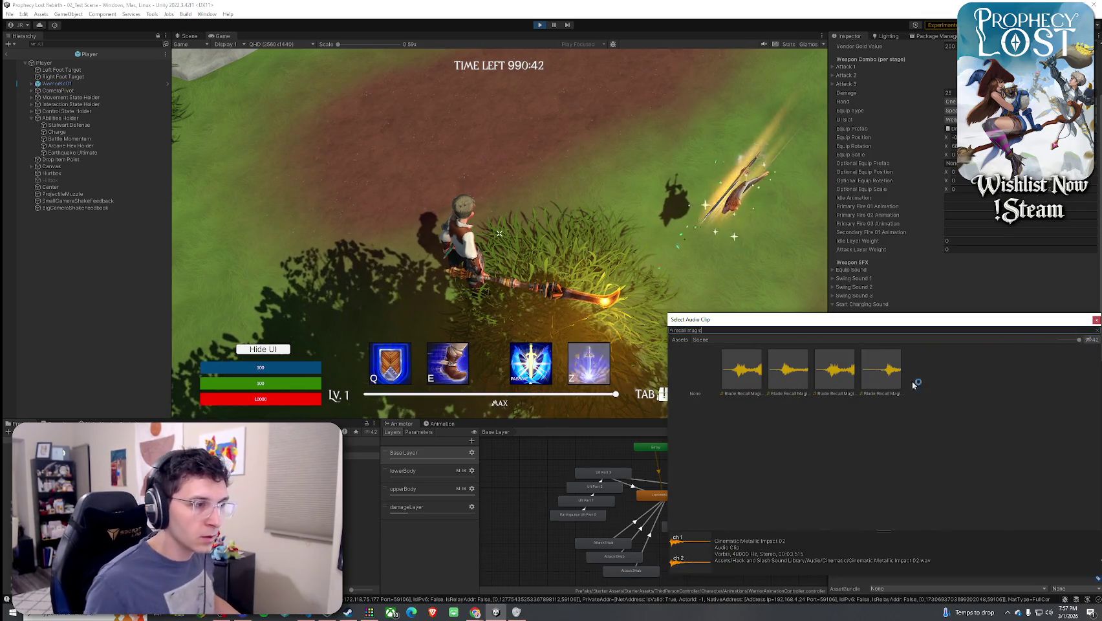
click(846, 385)
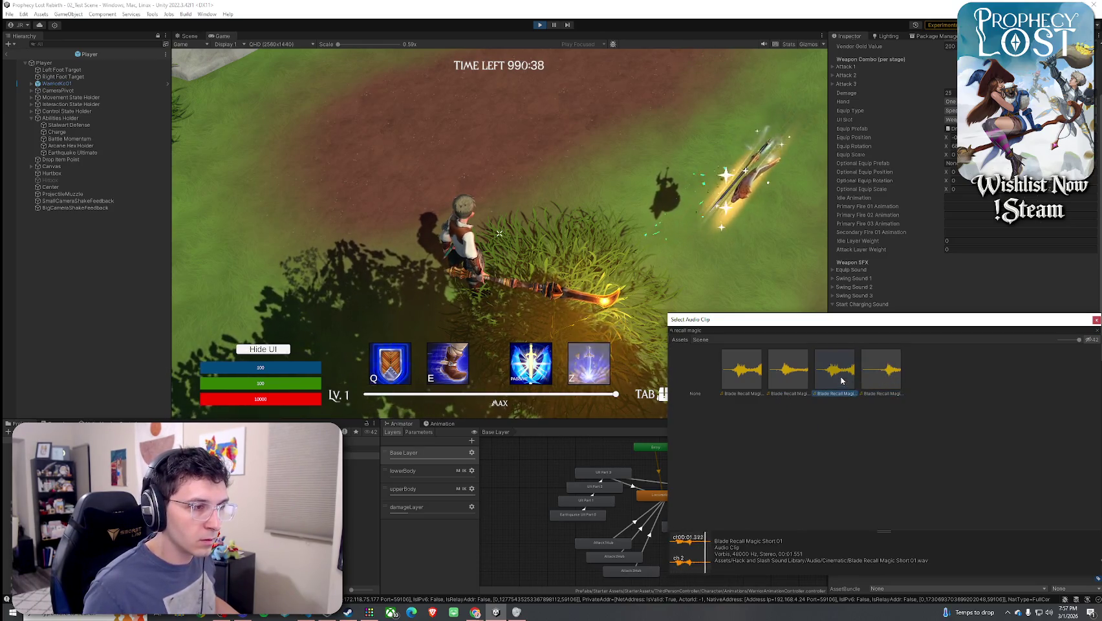
click(790, 379)
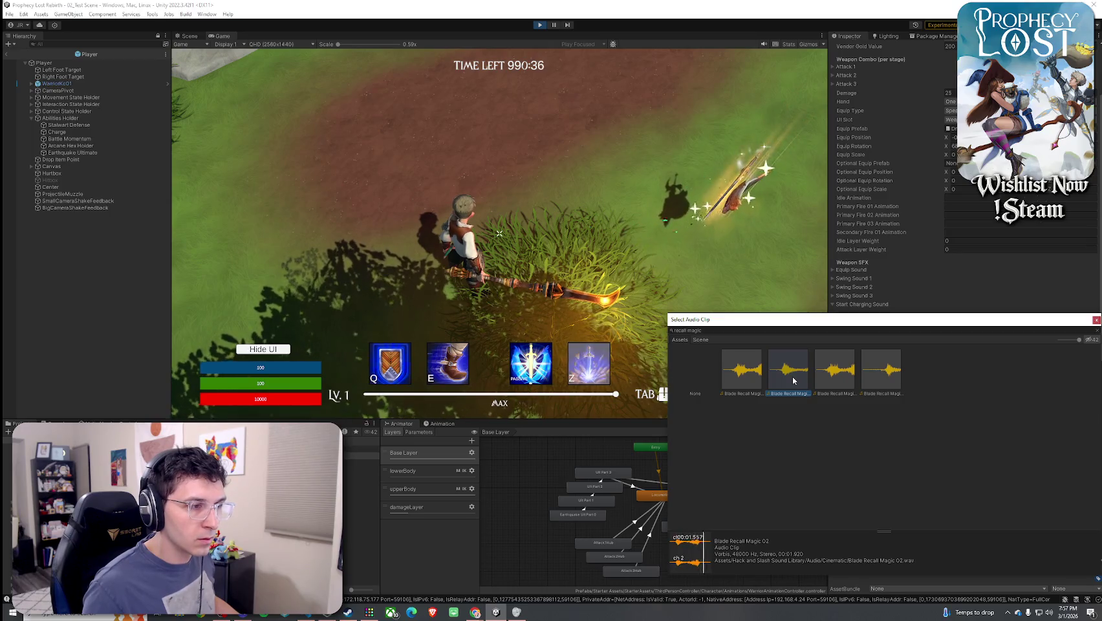
click(833, 380)
double_click(833, 380)
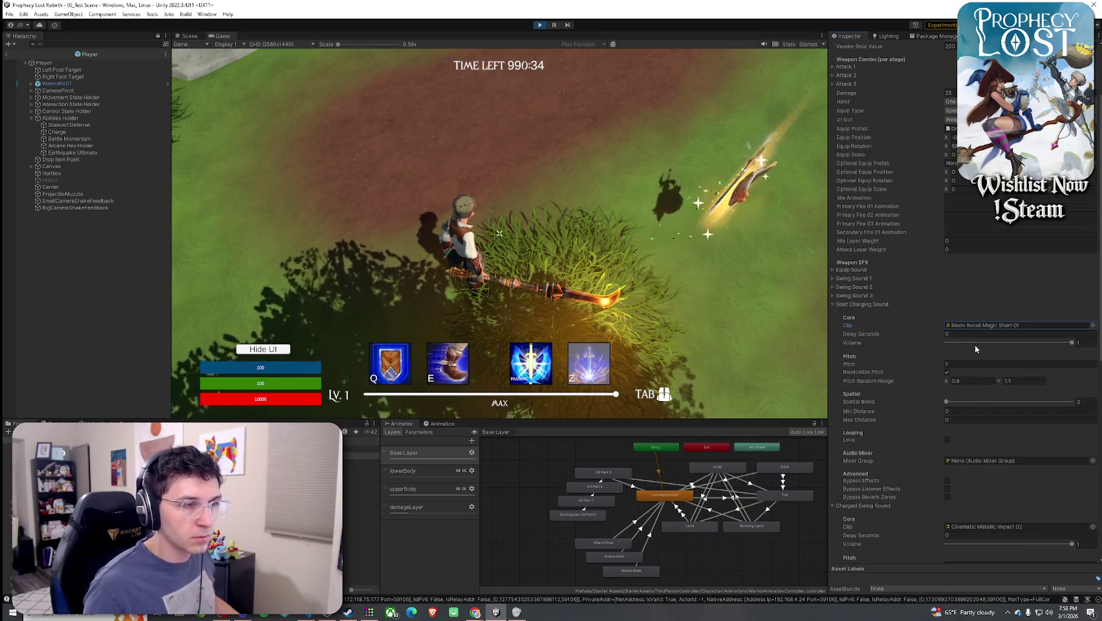
click(500, 233)
Run through the forest and jump onto the rock, firing repeated charged glaive slashes
key(w)
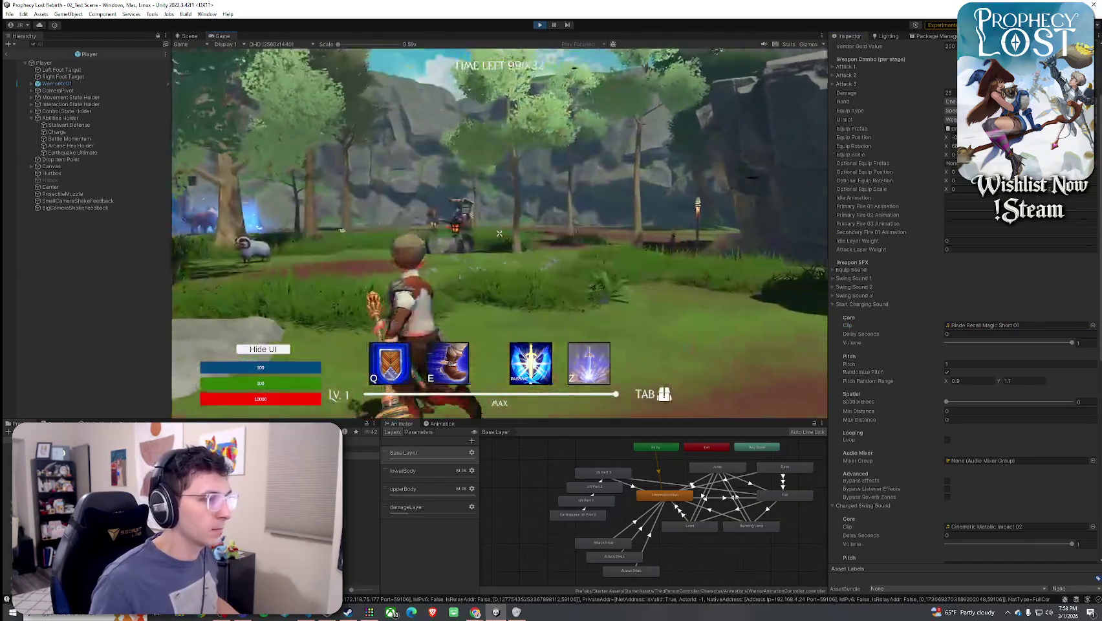
click(499, 233)
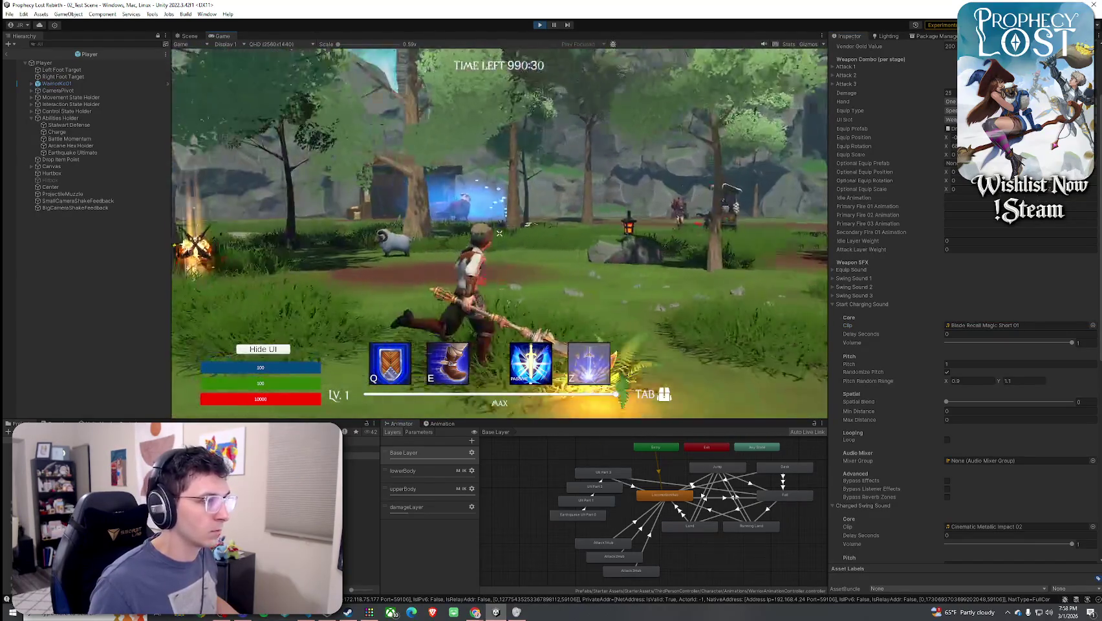
click(499, 233)
key(w)
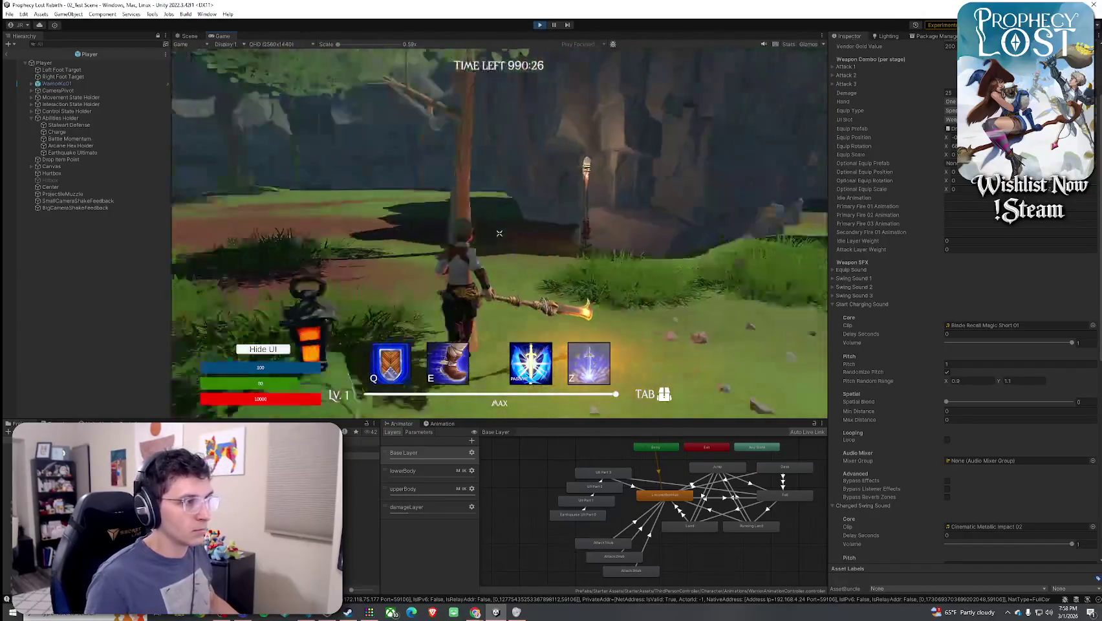
click(500, 233)
key(w)
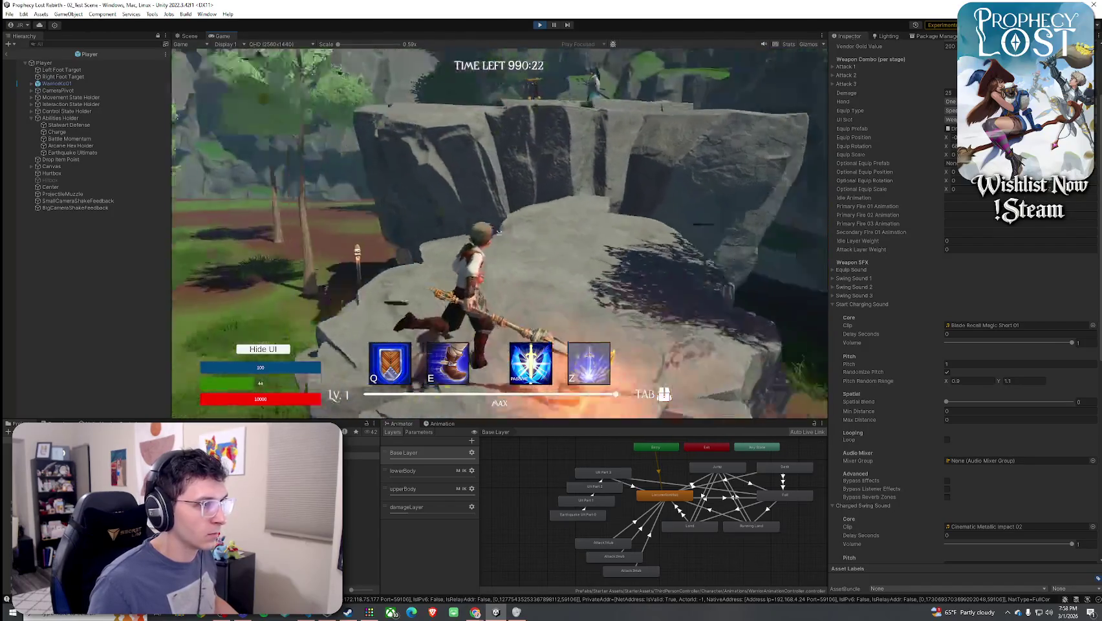
click(500, 233)
key(w)
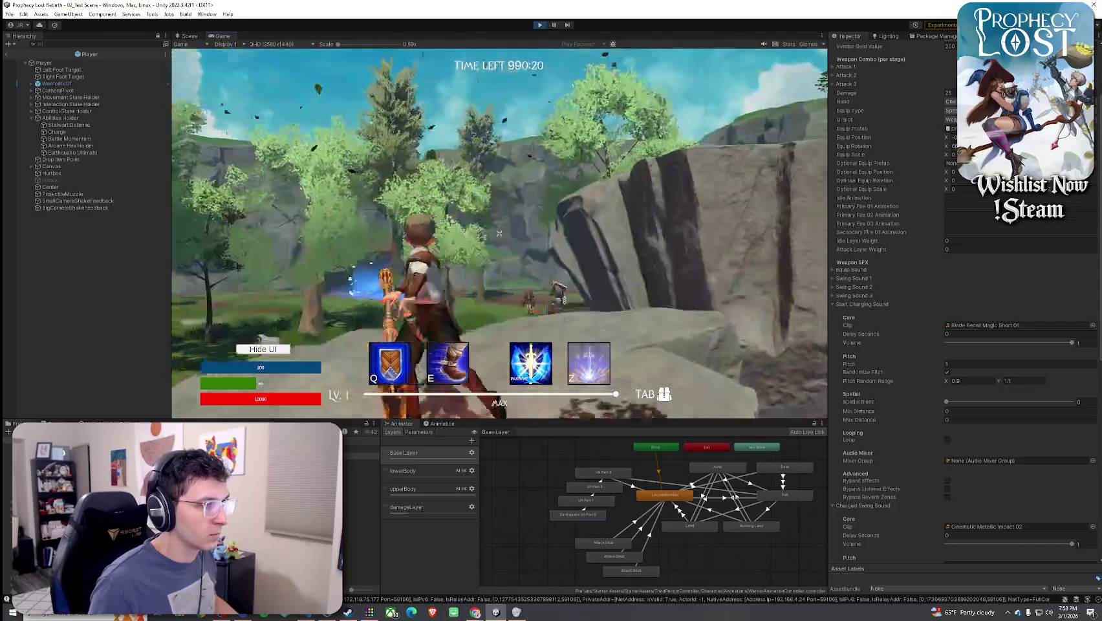
click(499, 233)
key(space)
click(499, 232)
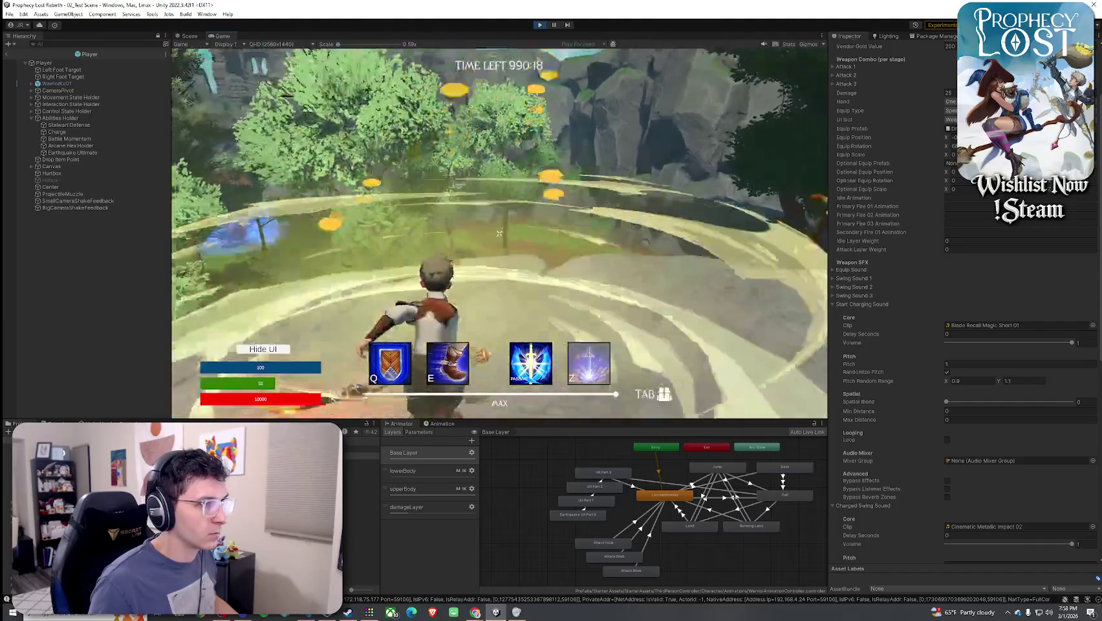
click(499, 233)
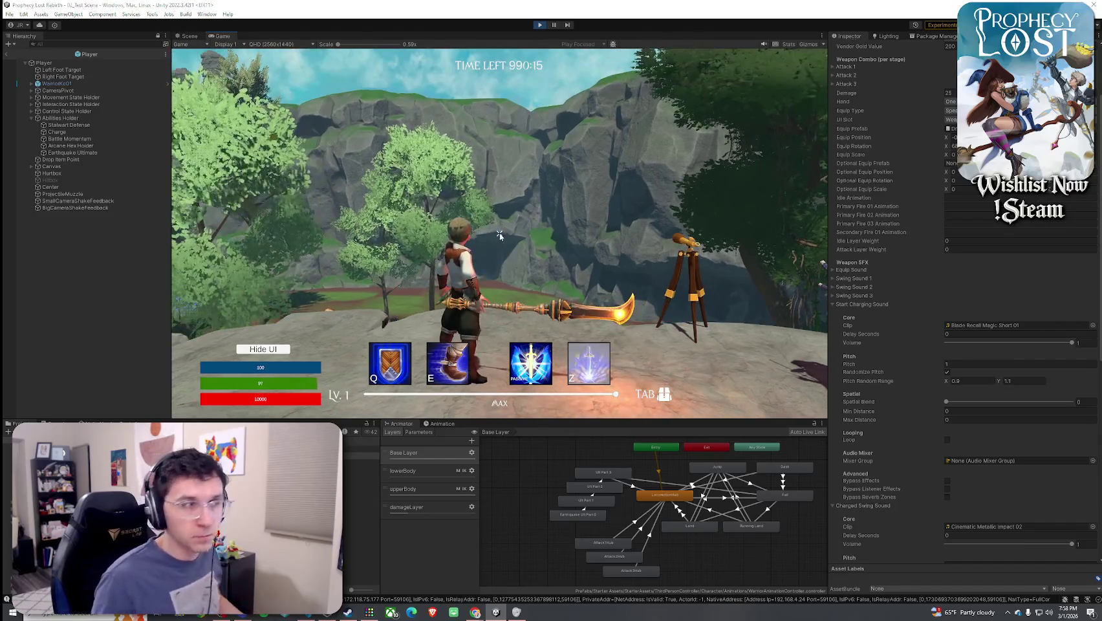
key(super)
scroll(896, 395, down, 10)
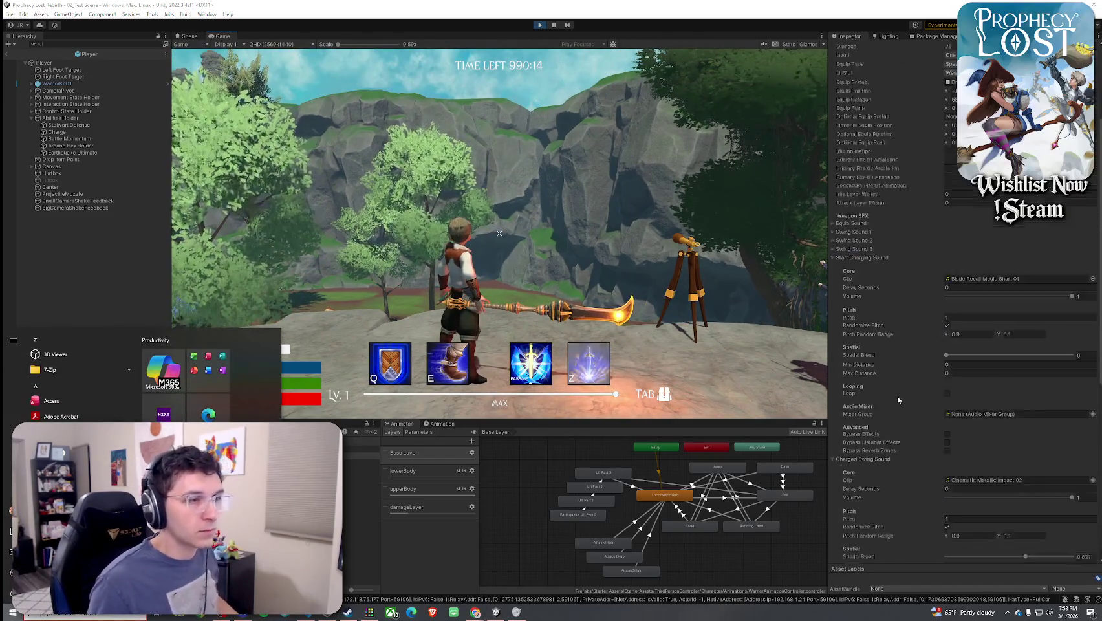
Duplicate FX_Shoot_01_hit as a 'big' copy and dock the Game view beside Scene
click(362, 510)
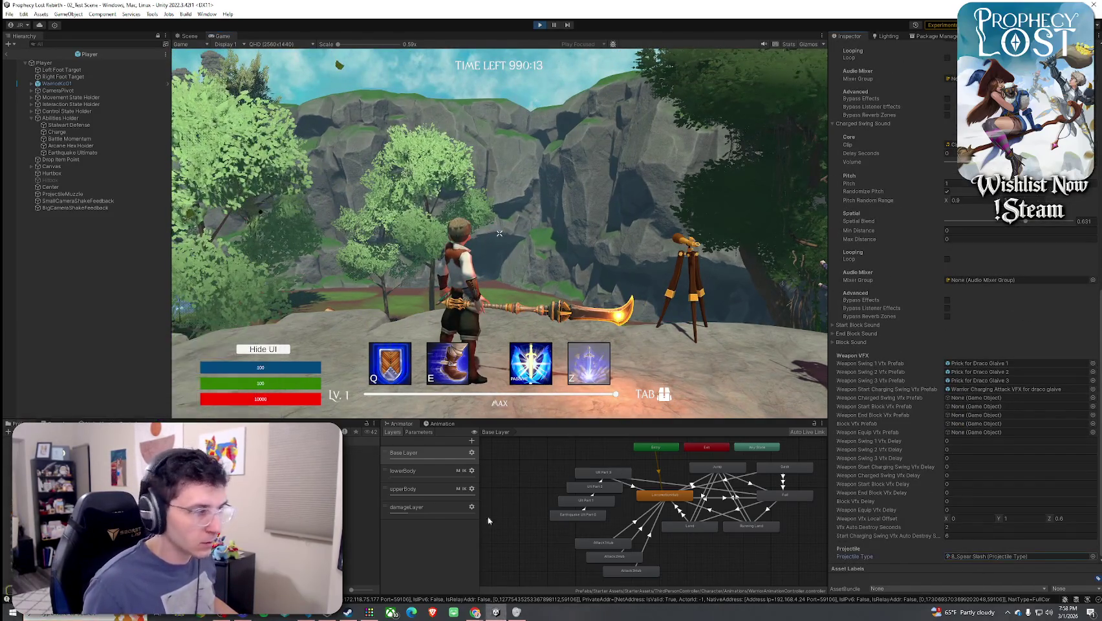
scroll(362, 510, up, 3)
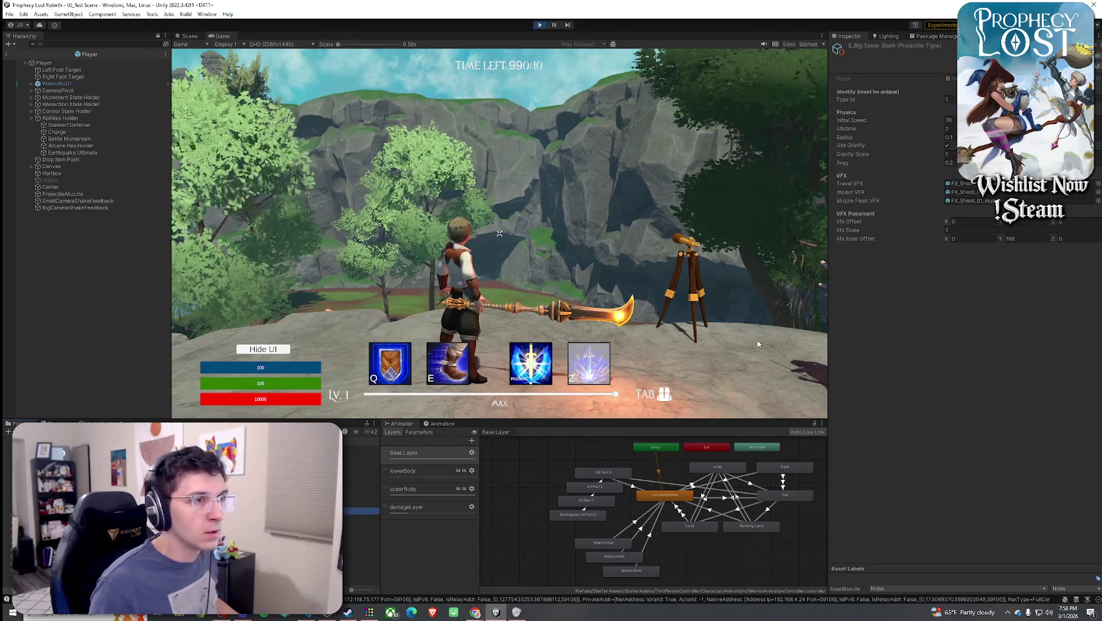
click(359, 456)
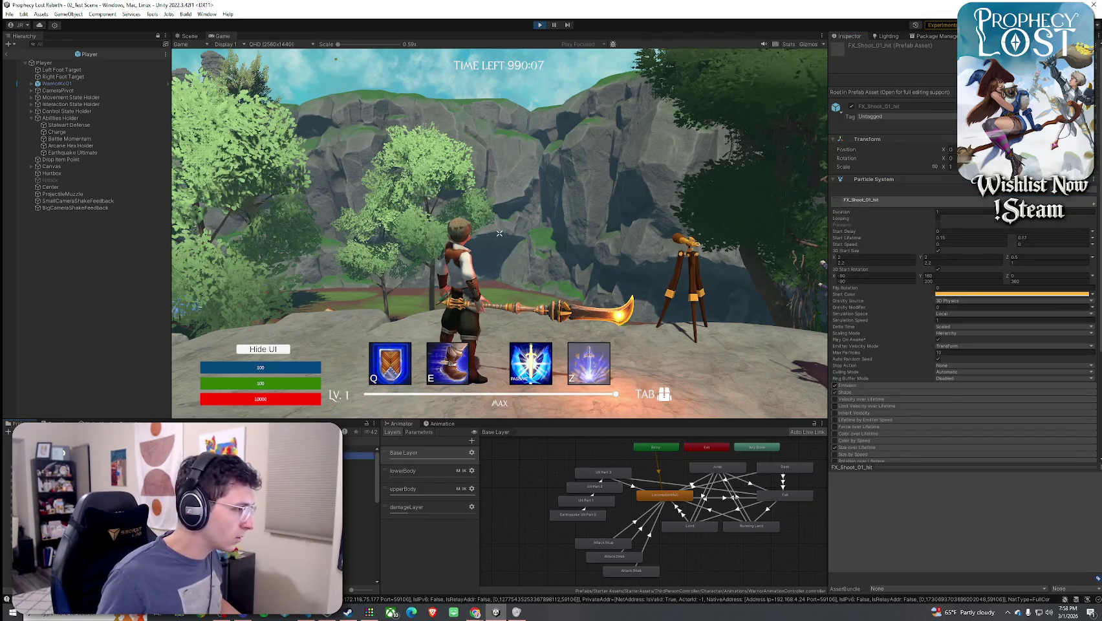
key(ctrl+d)
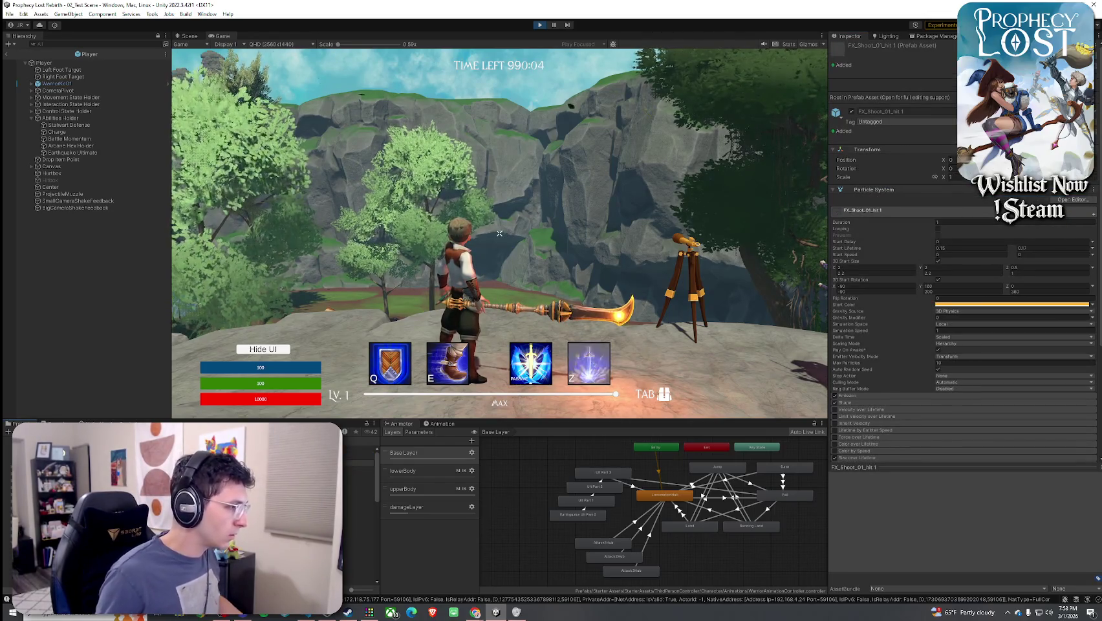
key(Return)
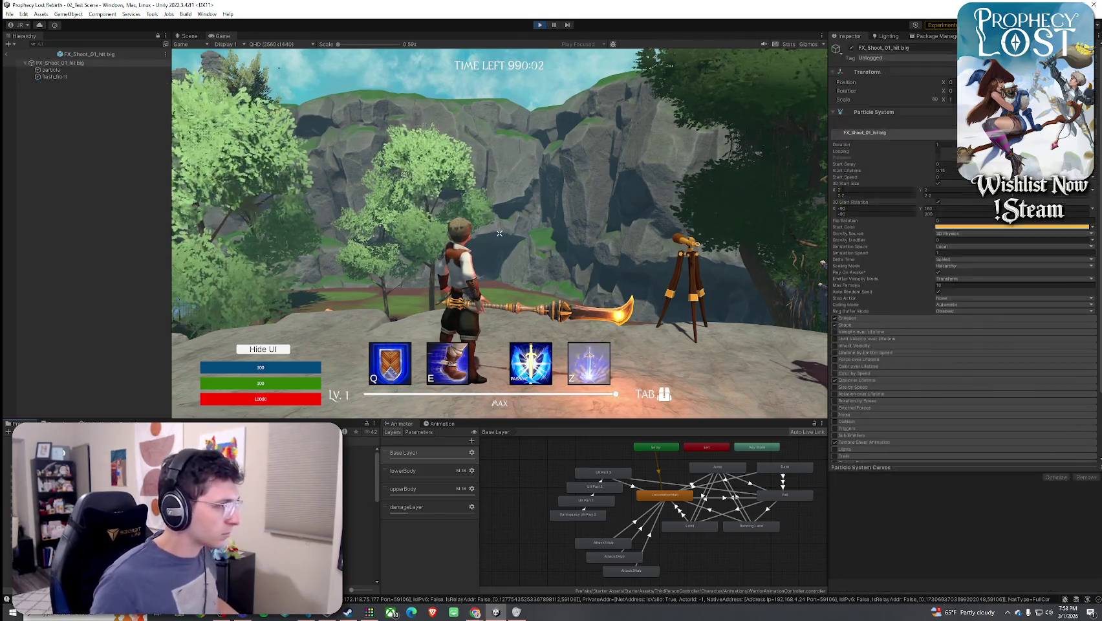
drag(220, 36, 519, 137)
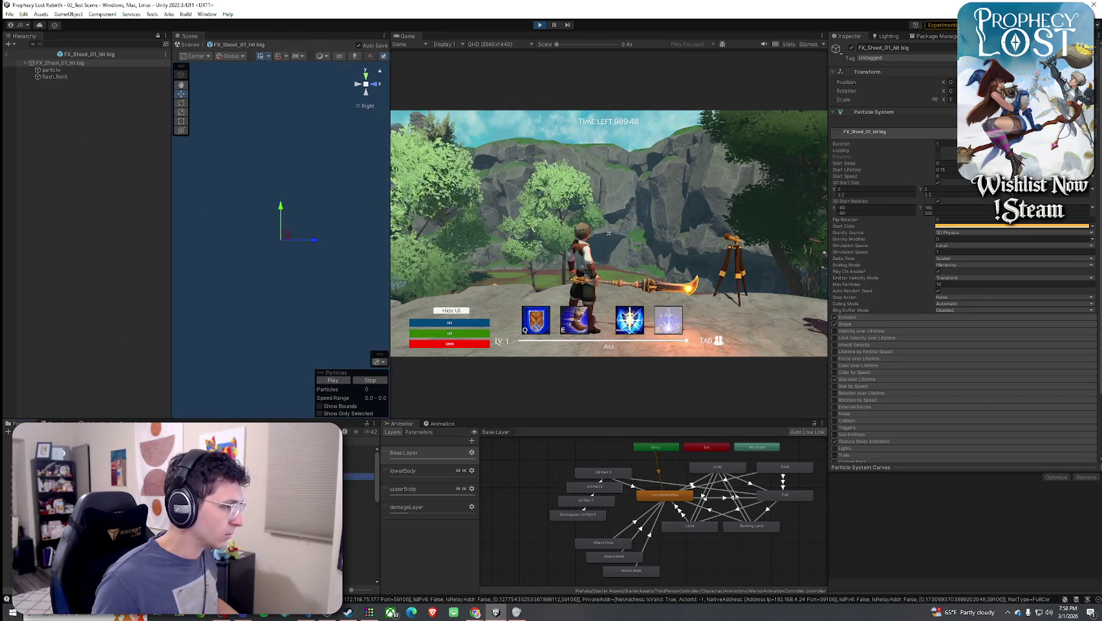
Duplicate FX_Shoot_01_projectile as 'FX_Shoot_01_projectile big' and open it in Prefab Mode
click(359, 476)
key(ctrl+d)
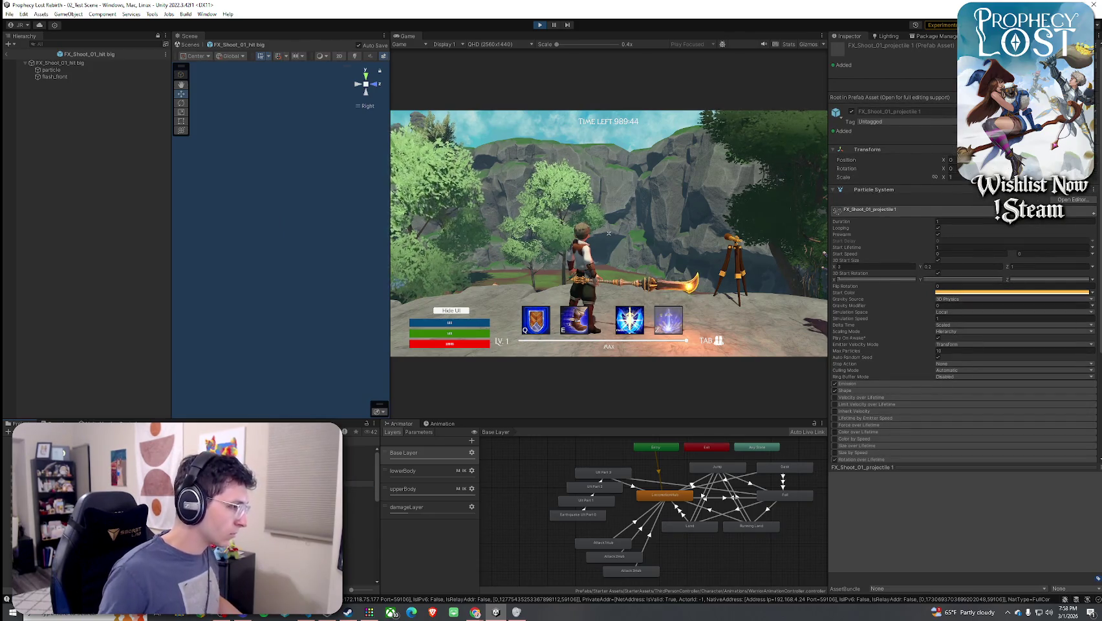
key(Return)
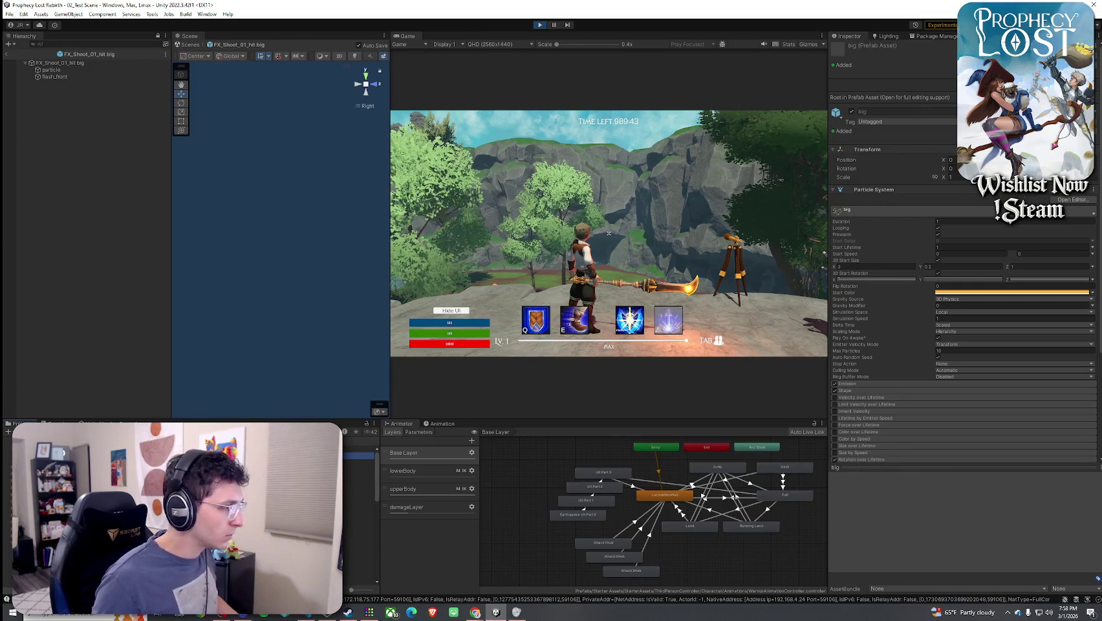
key(ctrl+z)
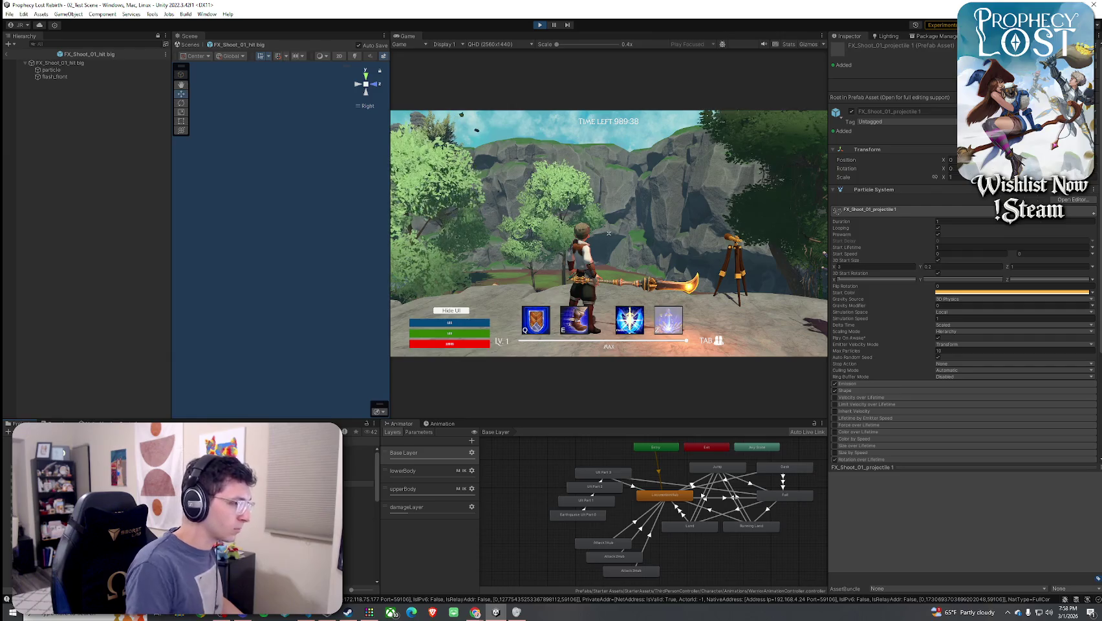
key(Return)
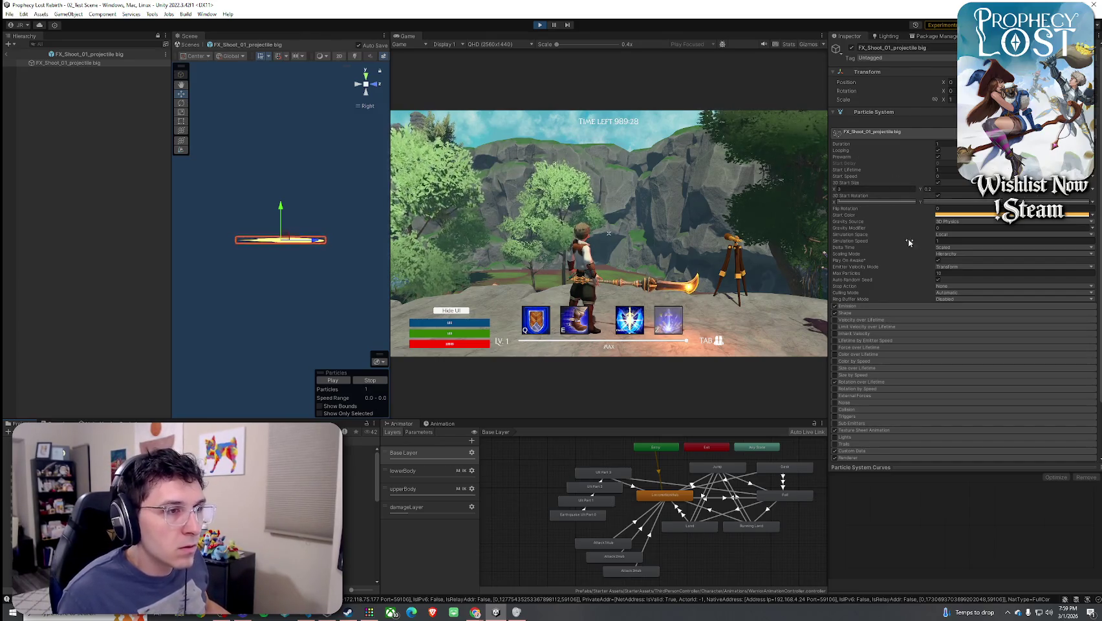
Expand Emission and Shape and try a Hemisphere emission shape, then undo back to Cone
click(851, 307)
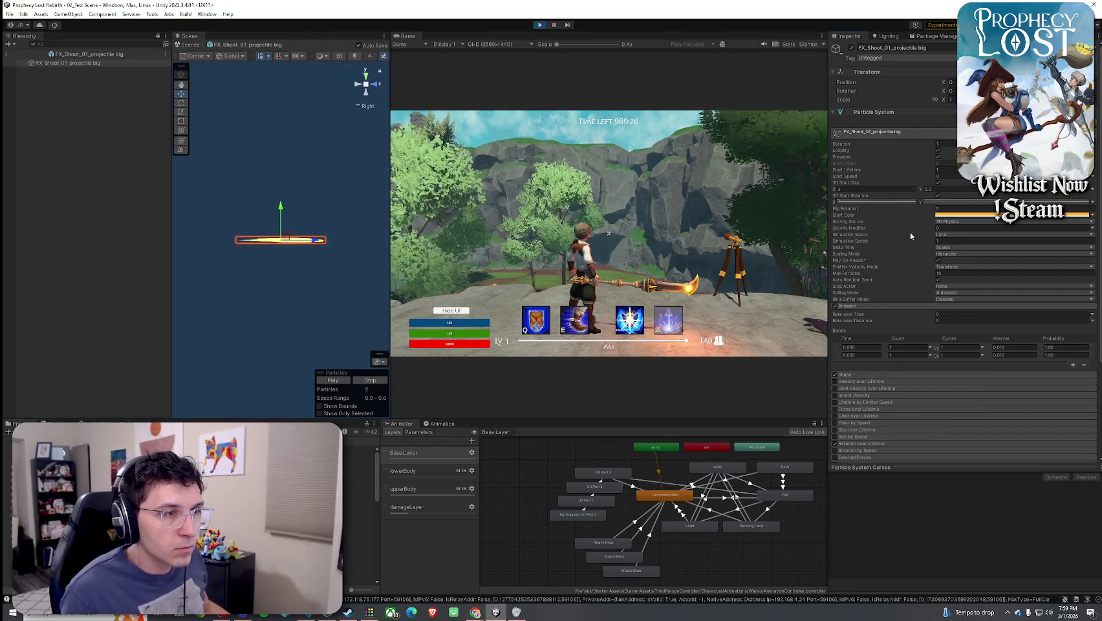
scroll(896, 296, down, 3)
click(951, 259)
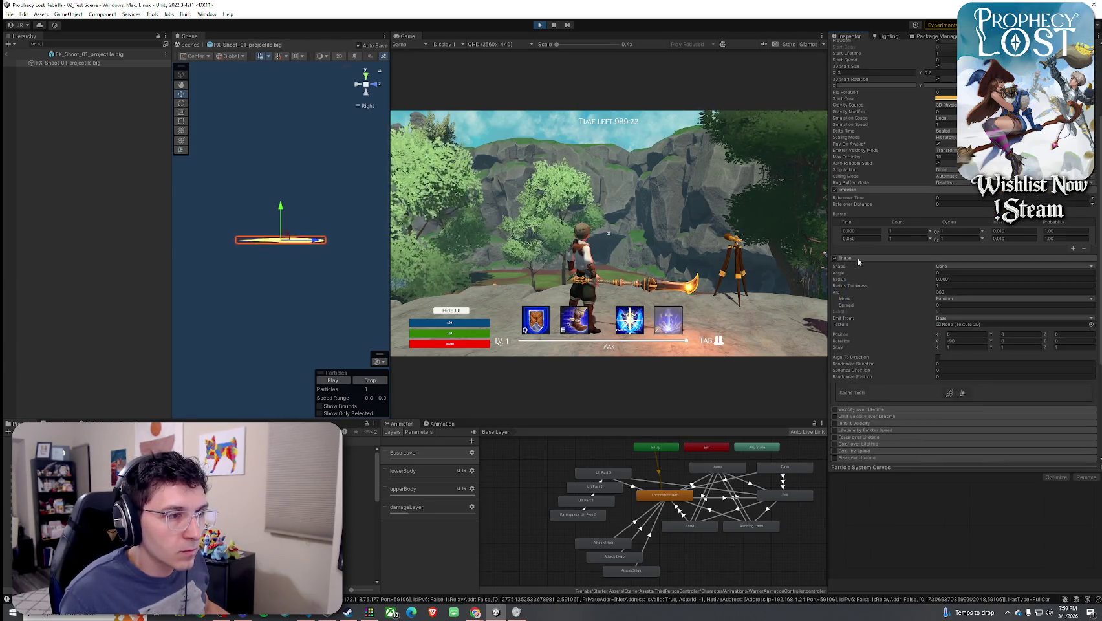
click(958, 267)
click(966, 285)
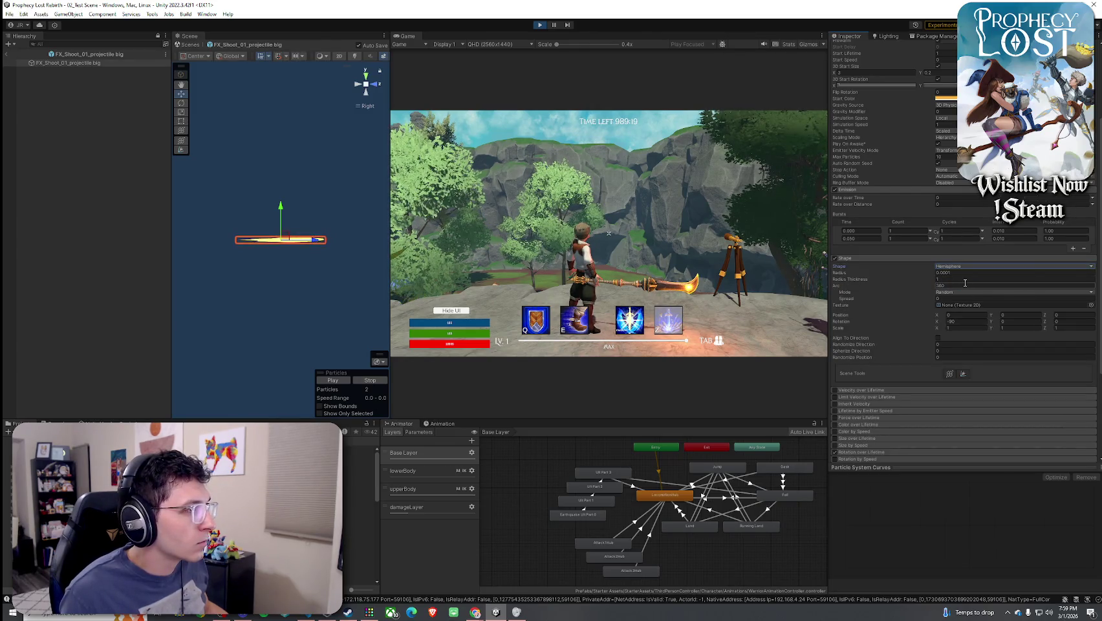
key(ctrl+z)
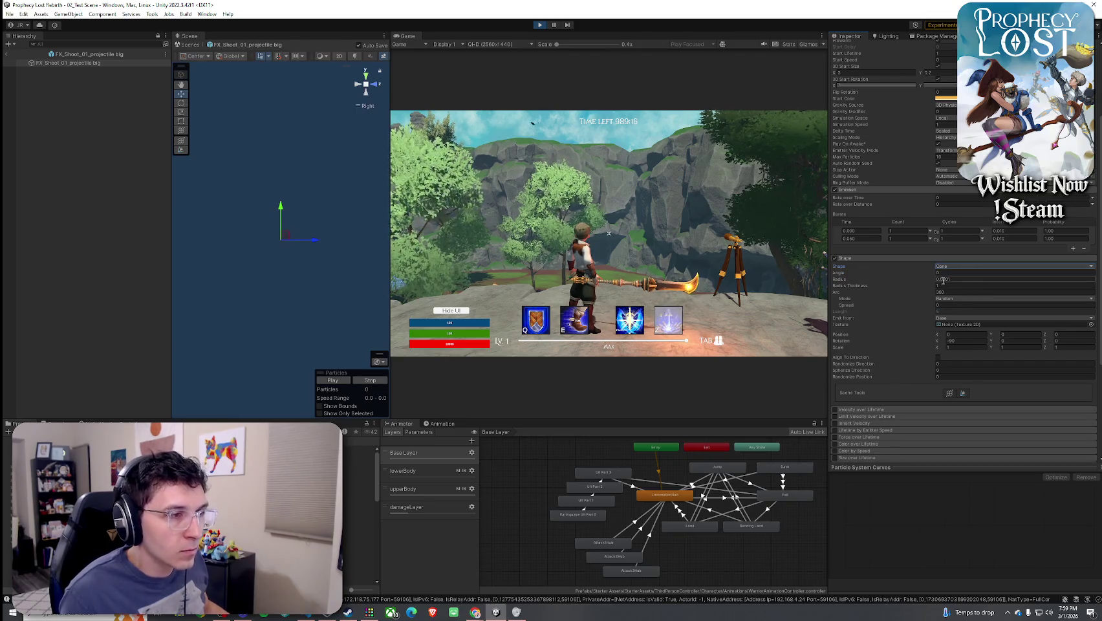
Preview a shape Radius of 0.1, then revert it to 0.0001 and replay
click(958, 279)
text(0.1)
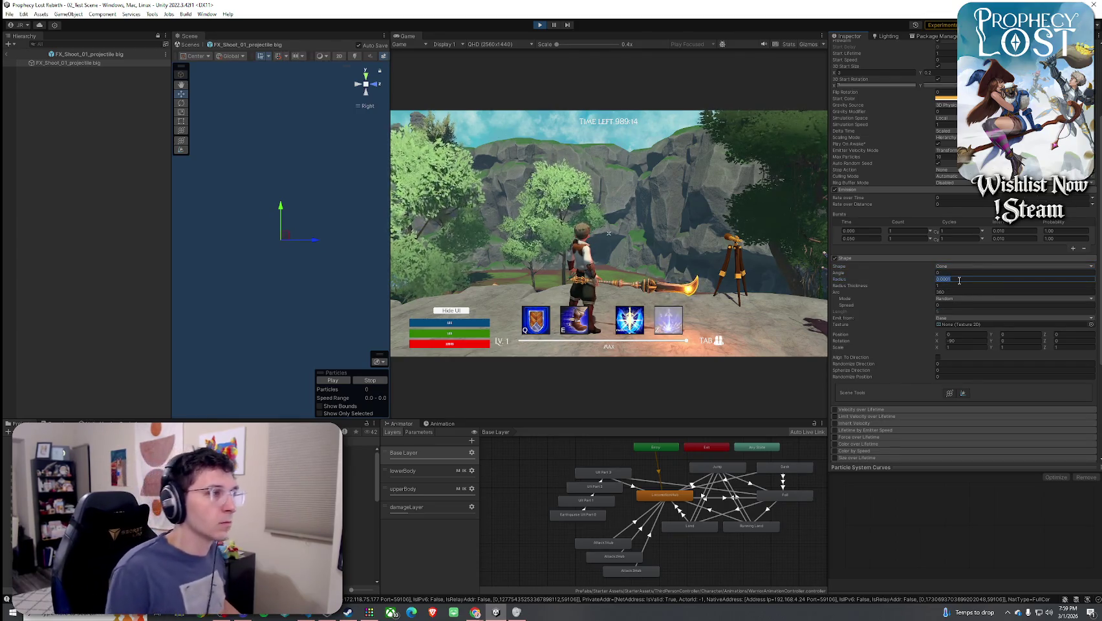
key(Return)
click(331, 381)
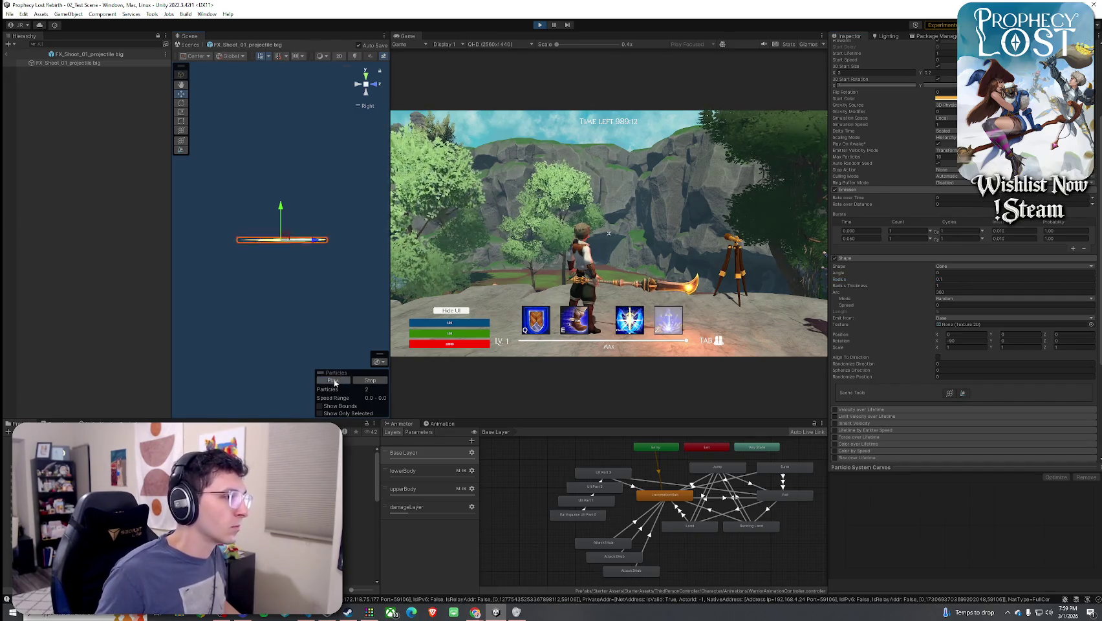
key(ctrl+z)
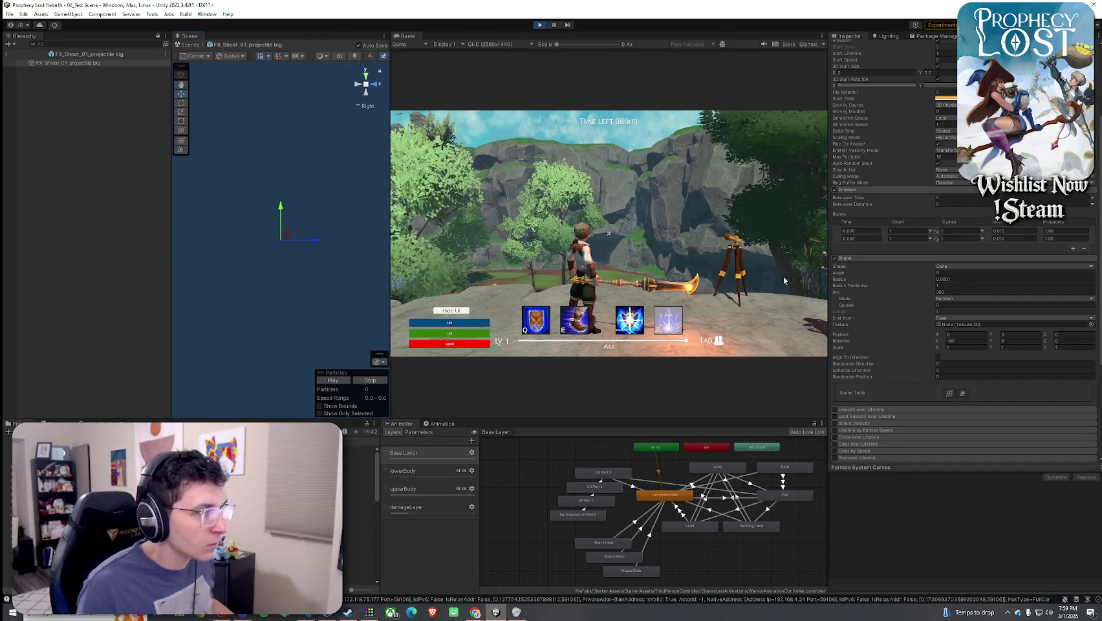
click(331, 379)
Set Randomize Direction to 0.93 and replay the burst in a perspective view
drag(323, 272, 333, 249)
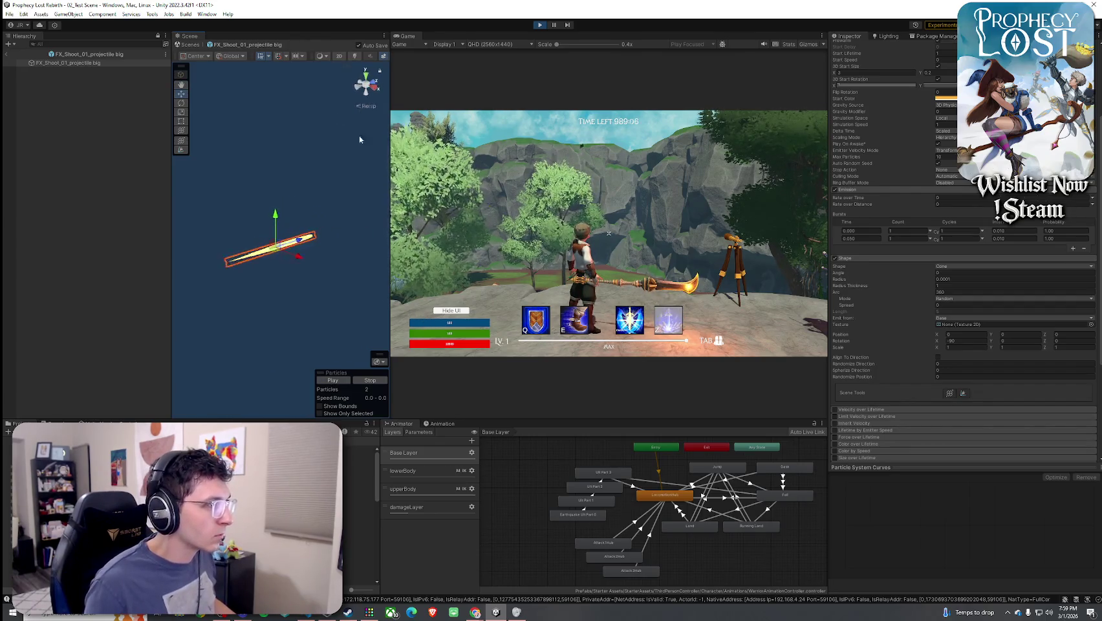
click(366, 105)
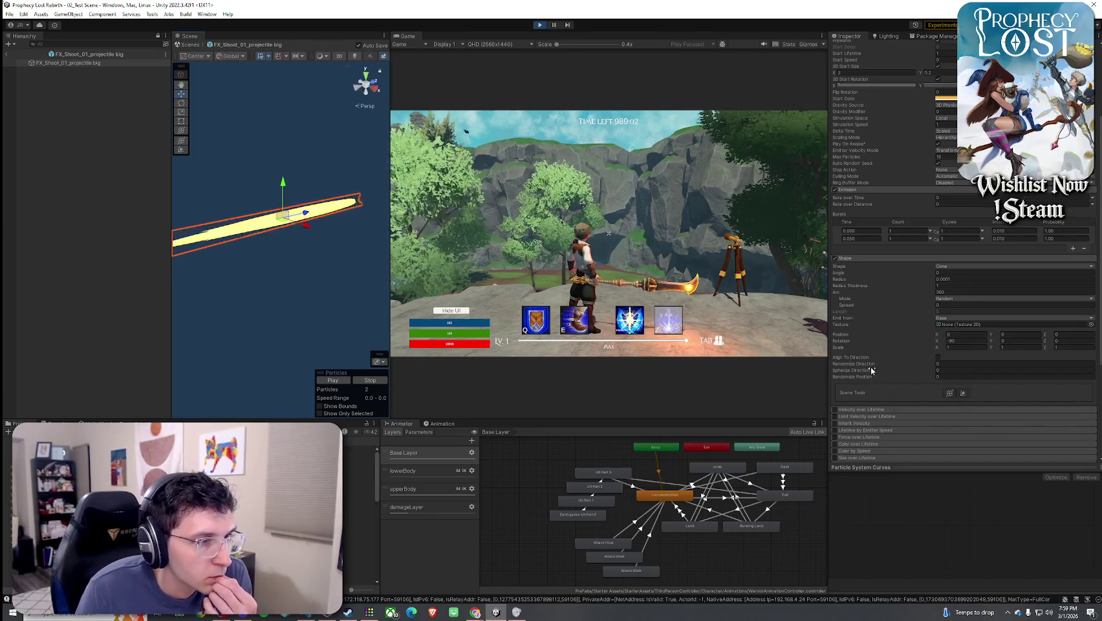
mouse_move(876, 364)
mouse_down()
mouse_move(917, 369)
mouse_move(897, 364)
mouse_up()
click(332, 380)
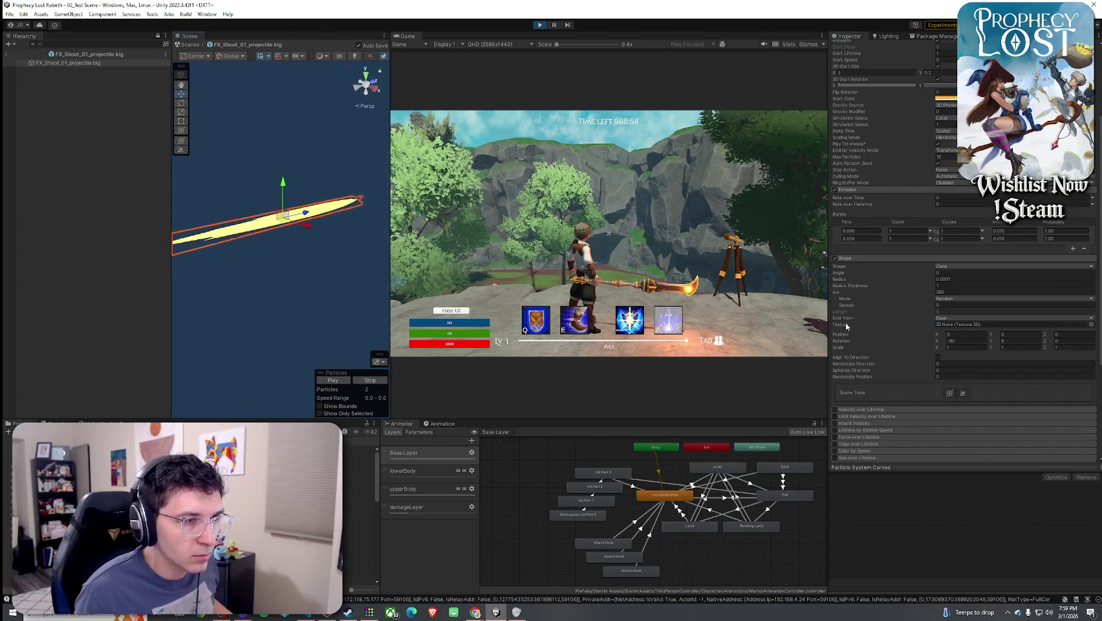
click(860, 258)
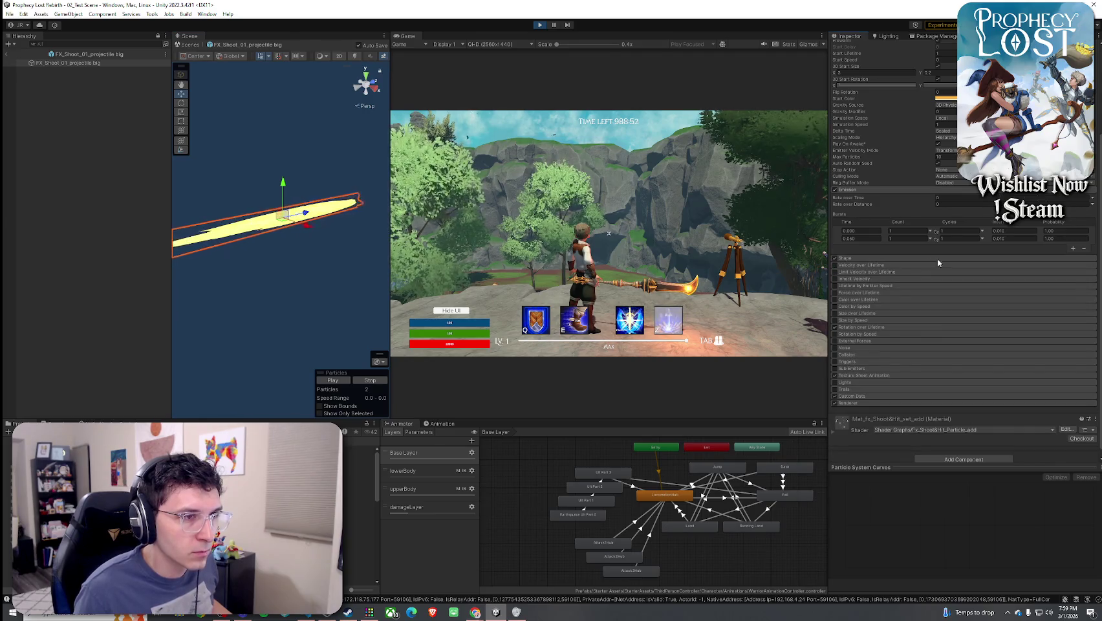
Expand the Rotation over Lifetime, Texture Sheet Animation, Custom Data and Renderer modules
click(877, 327)
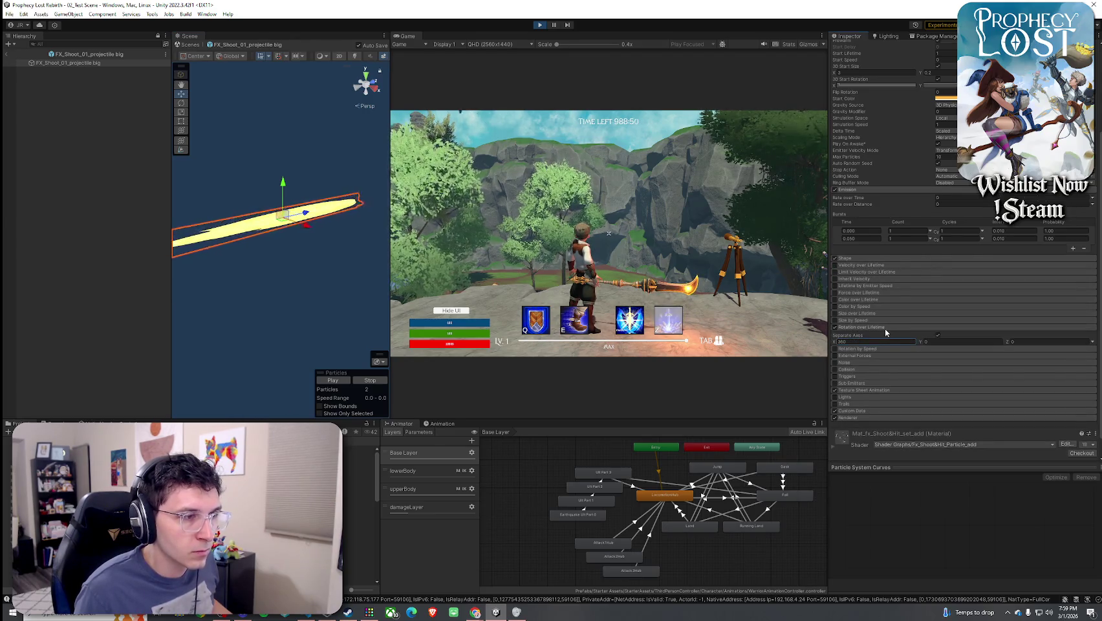
scroll(860, 367, down, 1)
click(867, 367)
scroll(867, 371, down, 2)
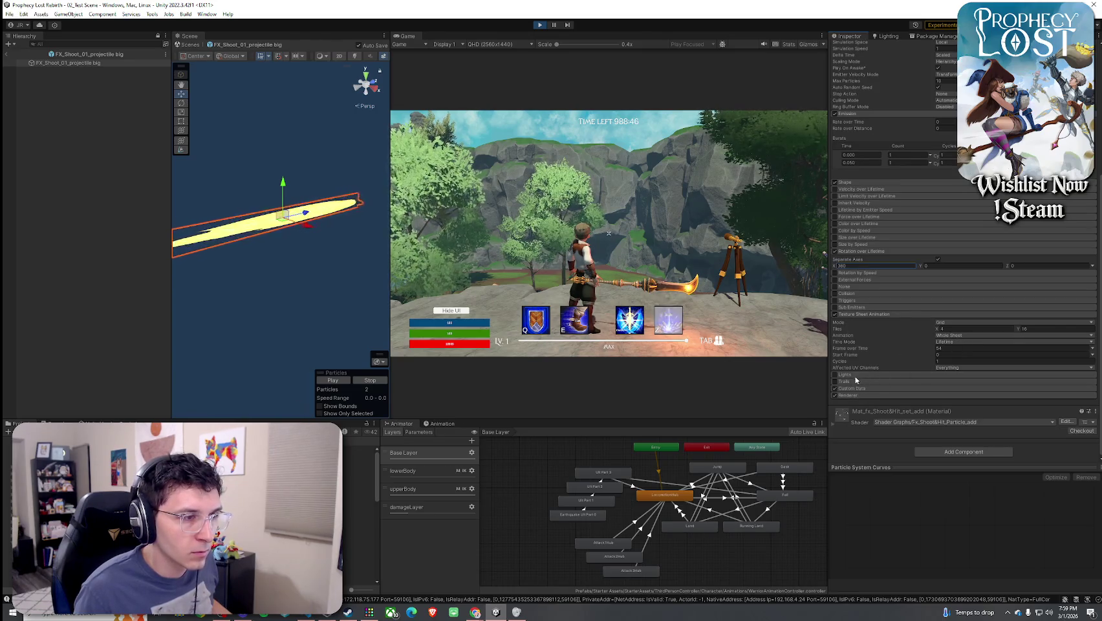
click(850, 388)
scroll(877, 368, down, 3)
scroll(853, 368, down, 2)
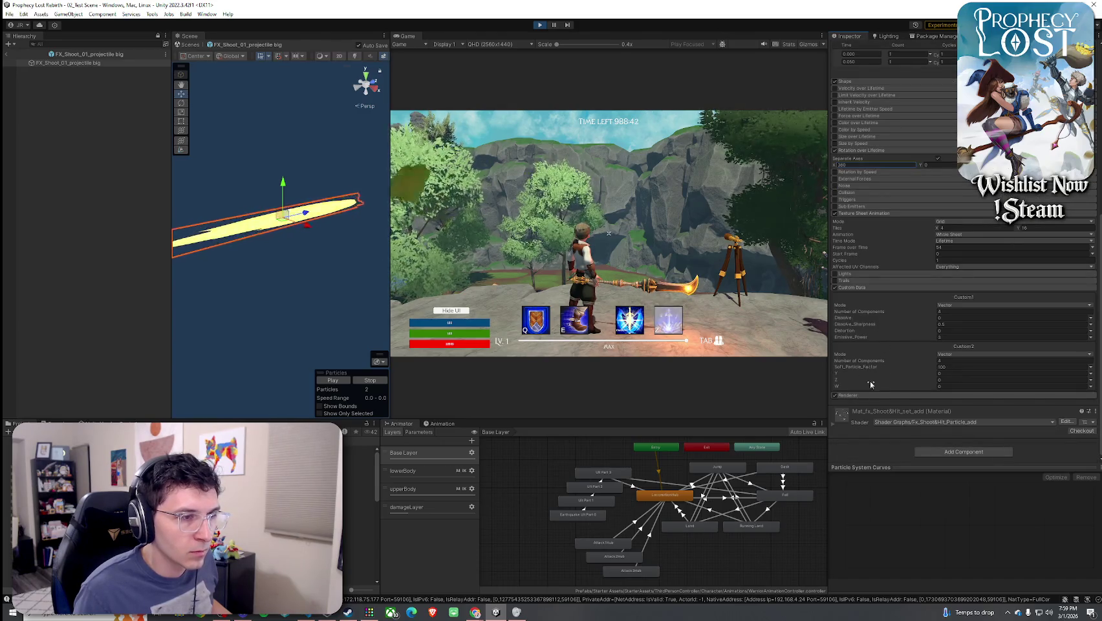
click(867, 395)
scroll(892, 369, down, 5)
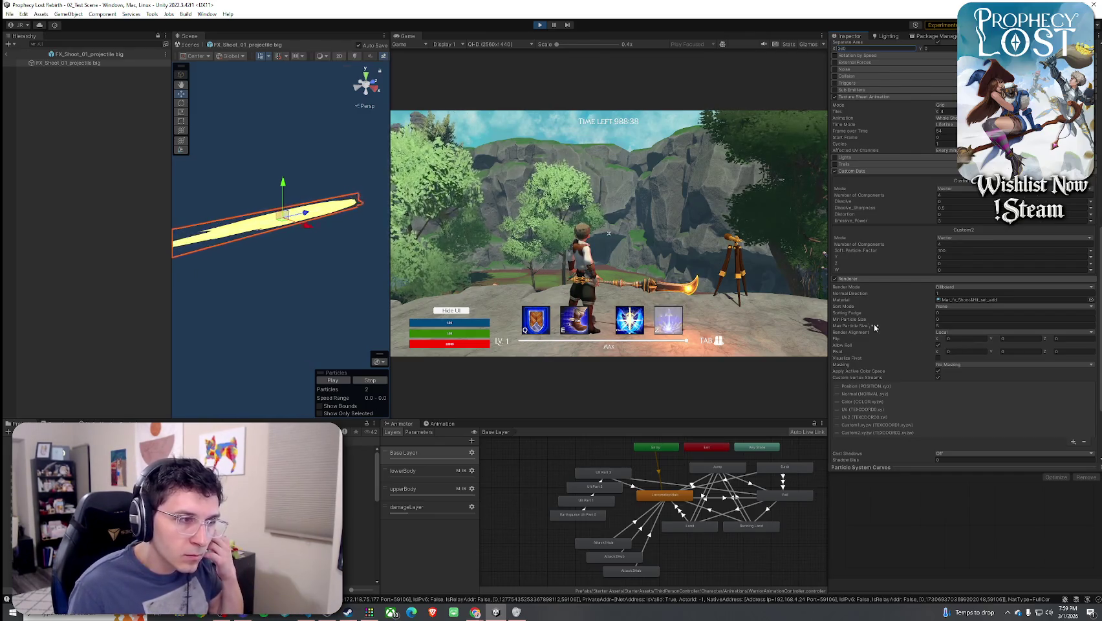
Back at the top of the Inspector, increase the 3D Start Size value
scroll(899, 354, up, 15)
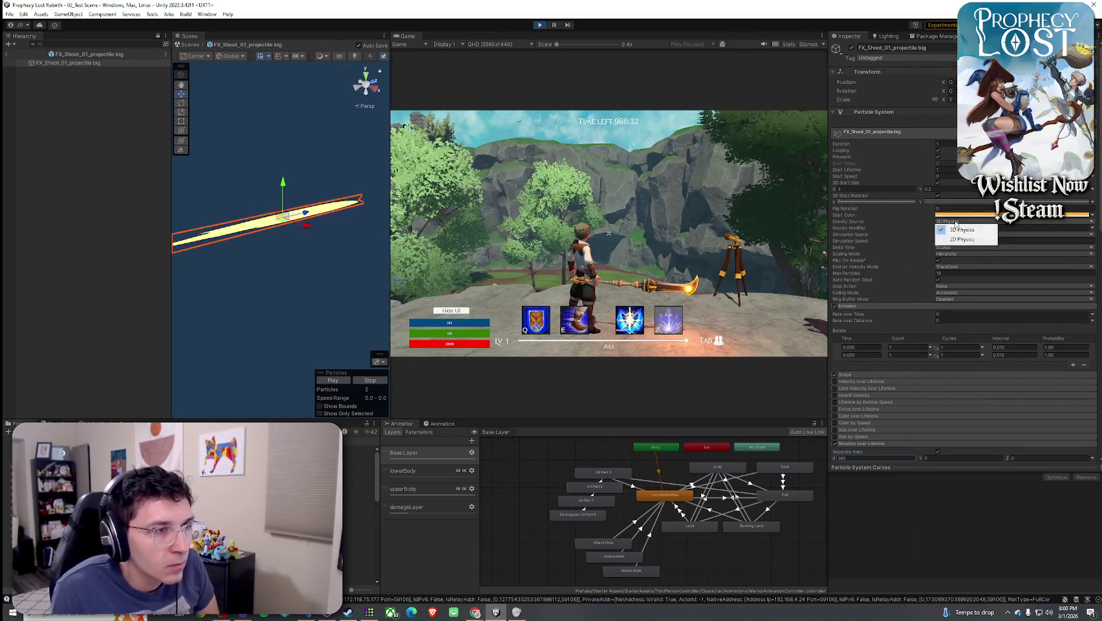
click(911, 226)
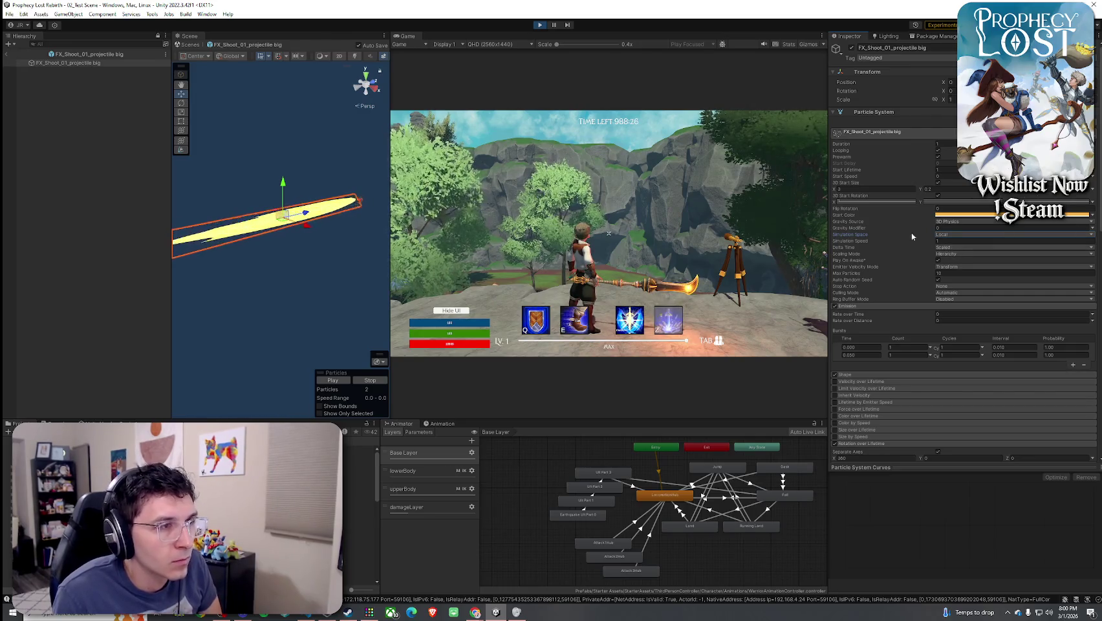
click(869, 189)
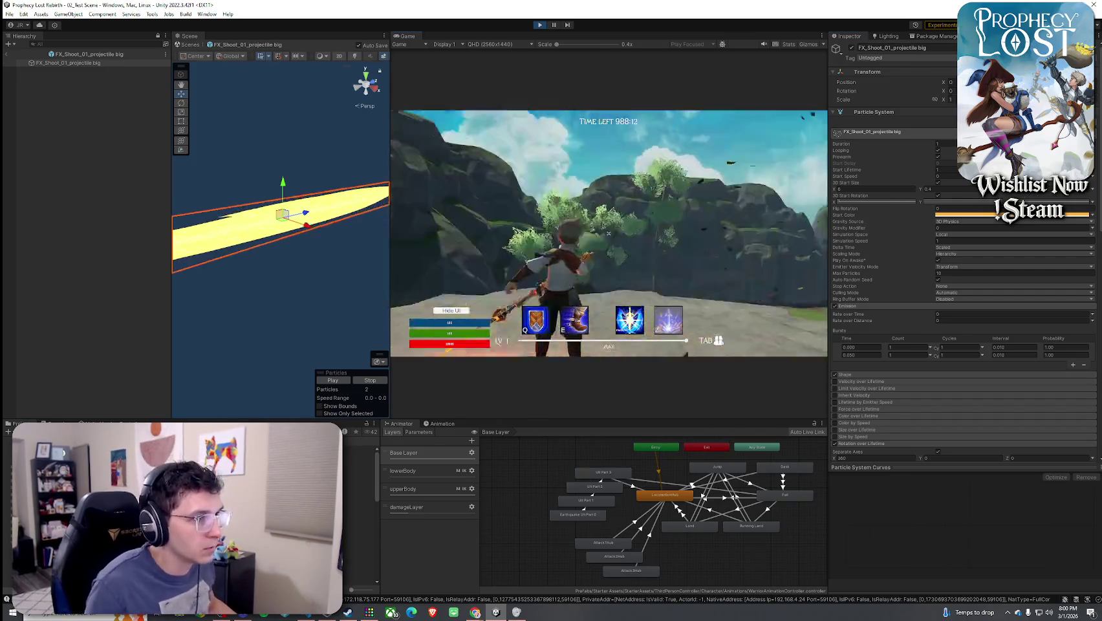
Test-fire the projectile twice in play mode and select the Draco Glaive weapon
click(609, 233)
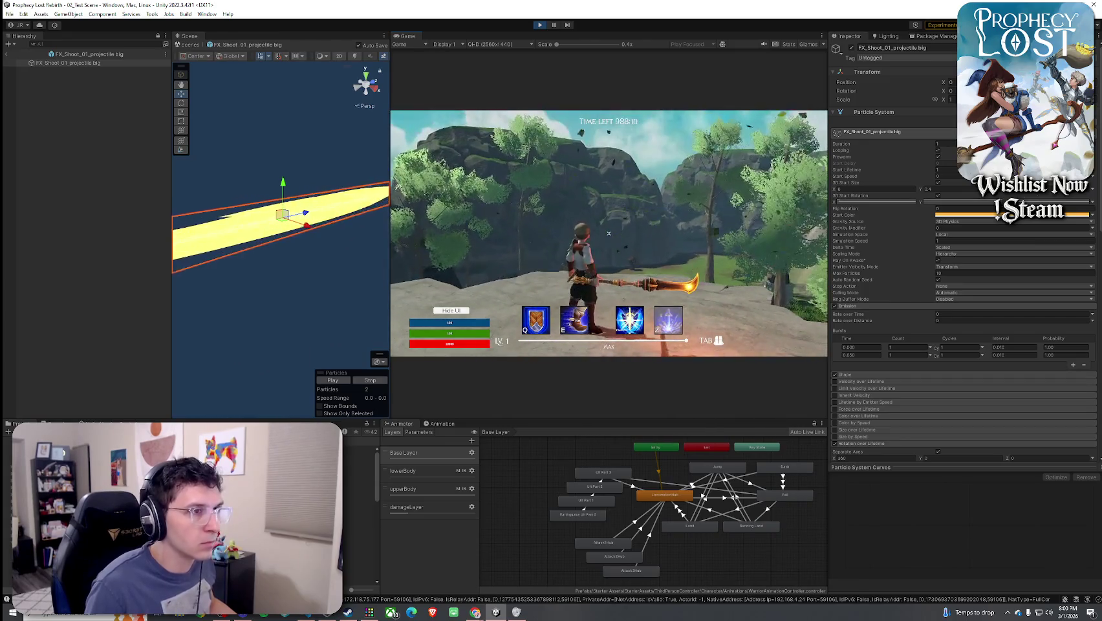
click(608, 233)
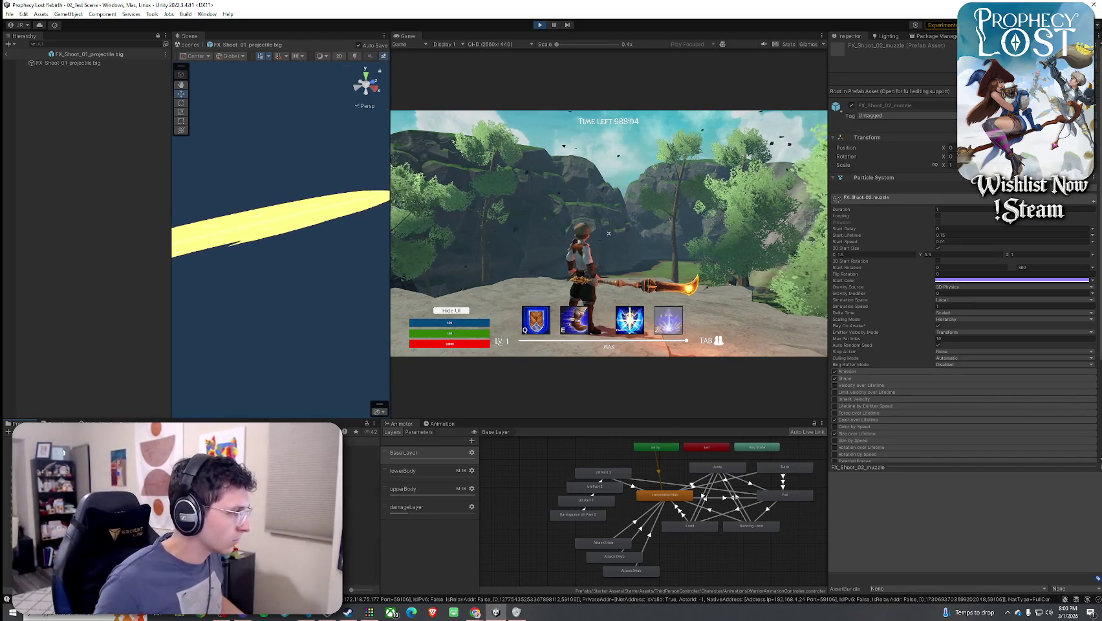
click(361, 455)
Set the Draco Glaive's Projectile Type to 9_Big Spear Slash and exit prefab mode
scroll(873, 502, down, 5)
scroll(873, 503, down, 10)
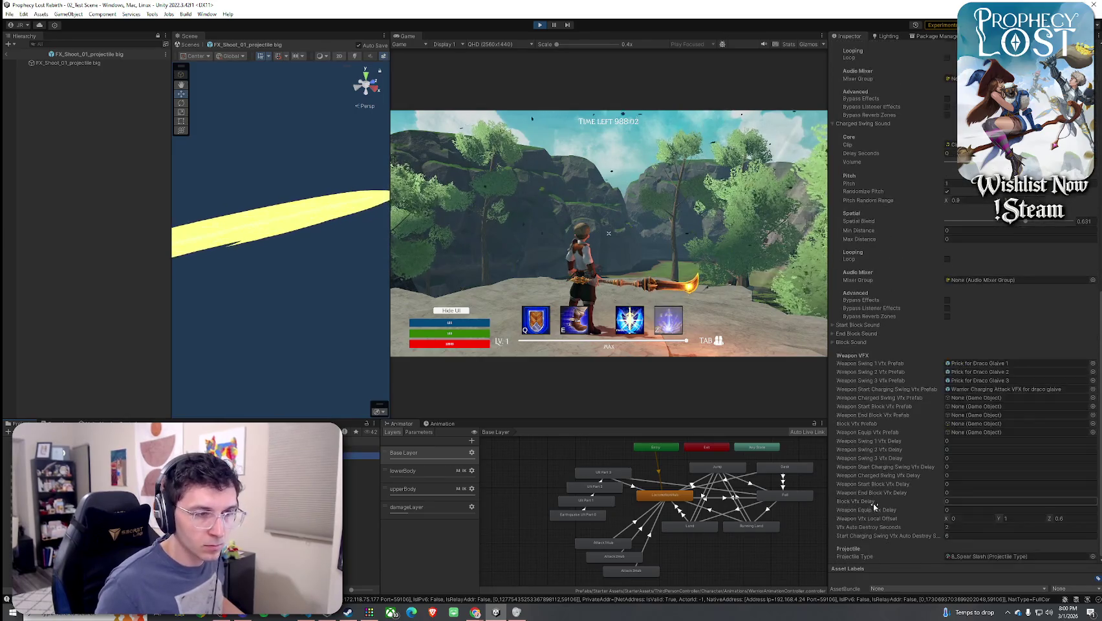
click(1093, 465)
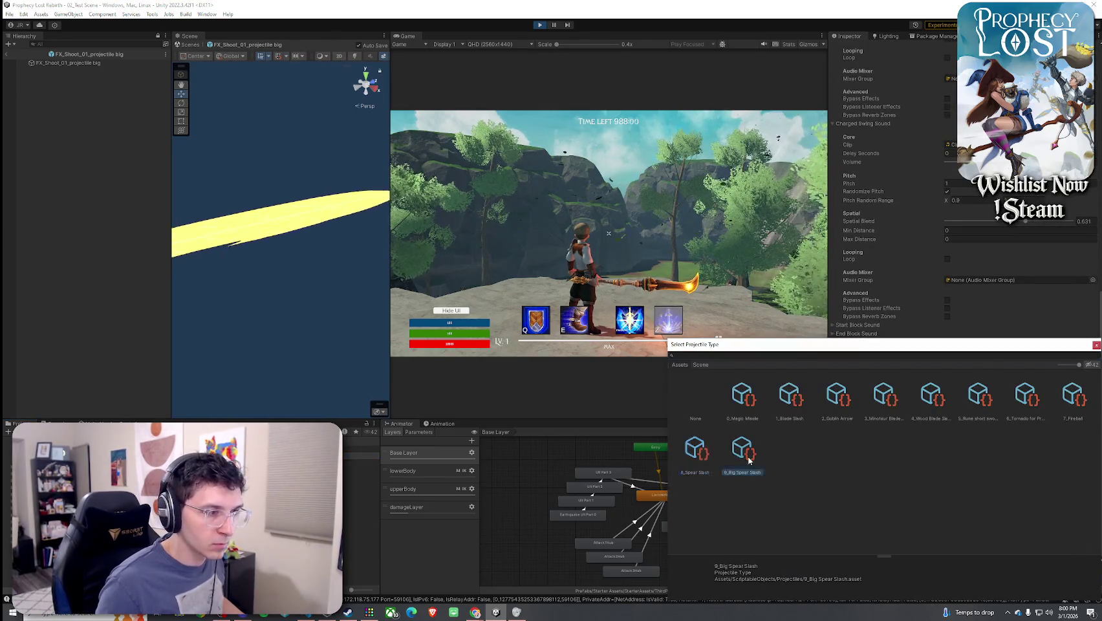
key(Escape)
click(5, 53)
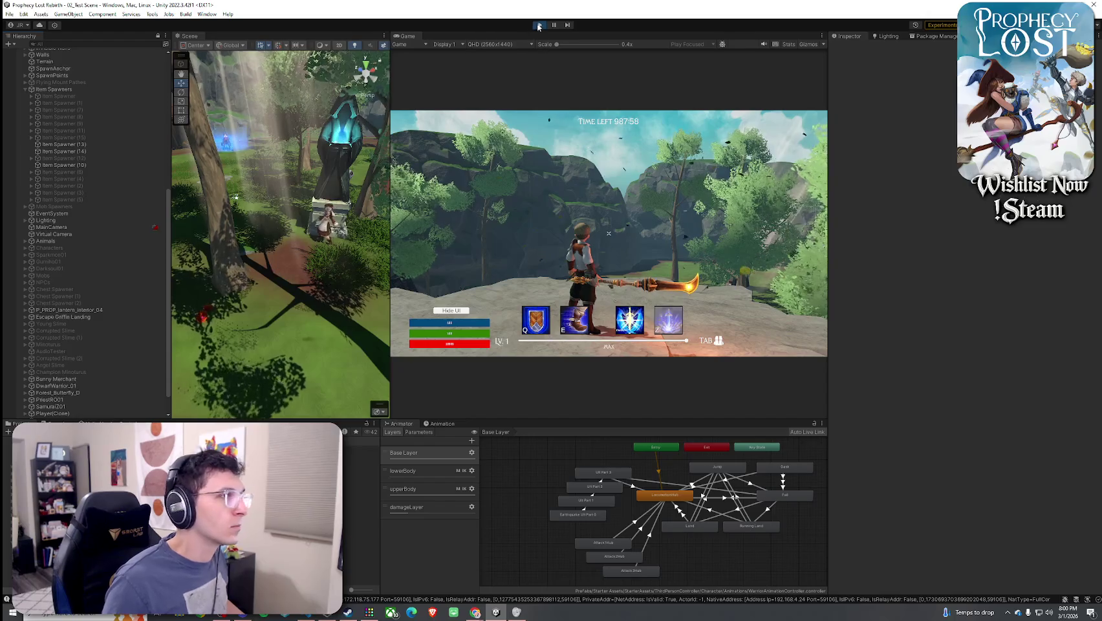
Stop play mode and add 9_Big Spear Slash as Element 9 of ProjectileManager's Types list
key(ctrl+p)
scroll(82, 109, up, 3)
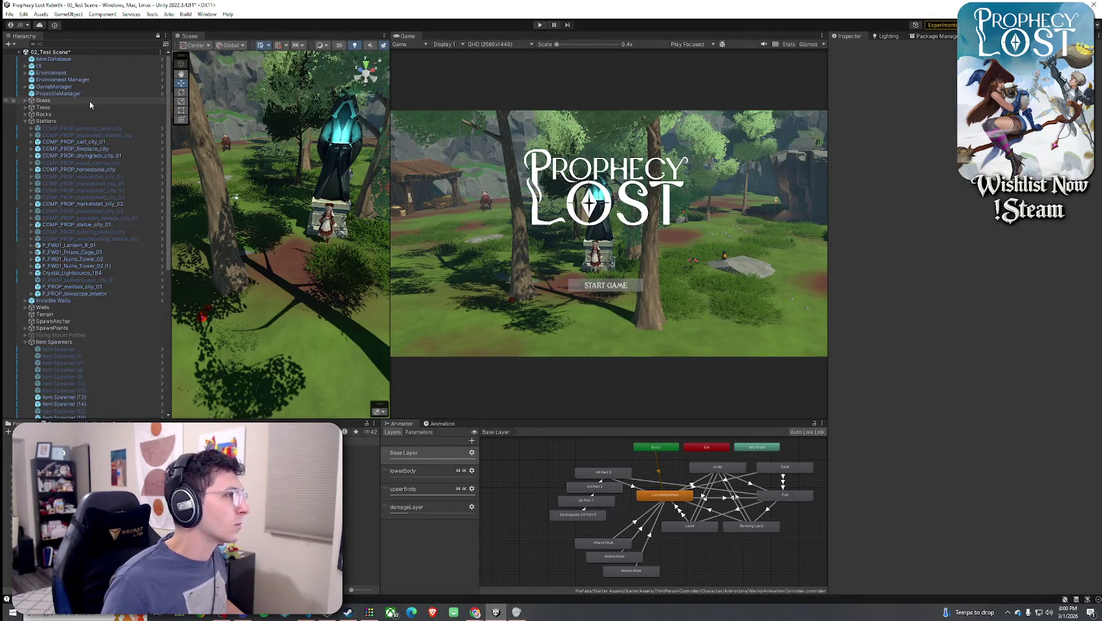
click(77, 93)
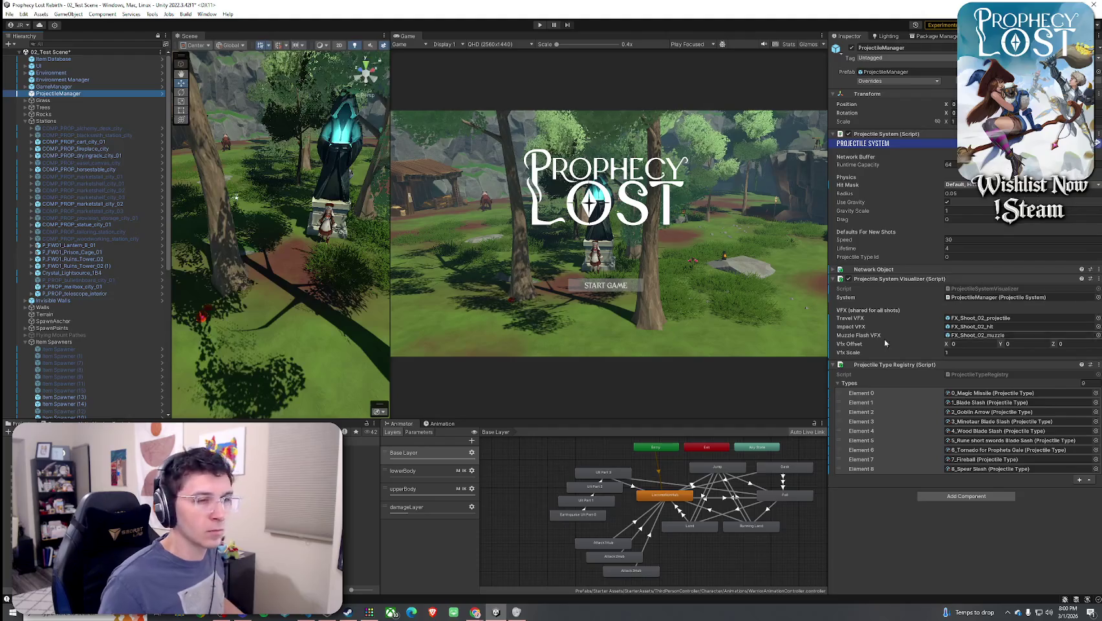
click(1077, 480)
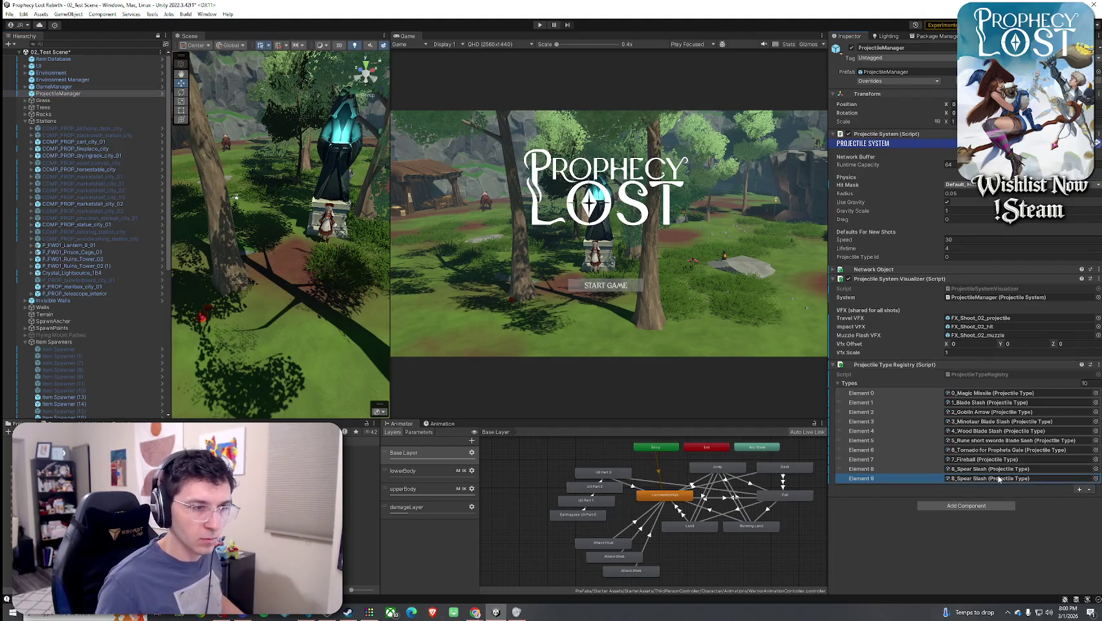
click(1095, 478)
text(b)
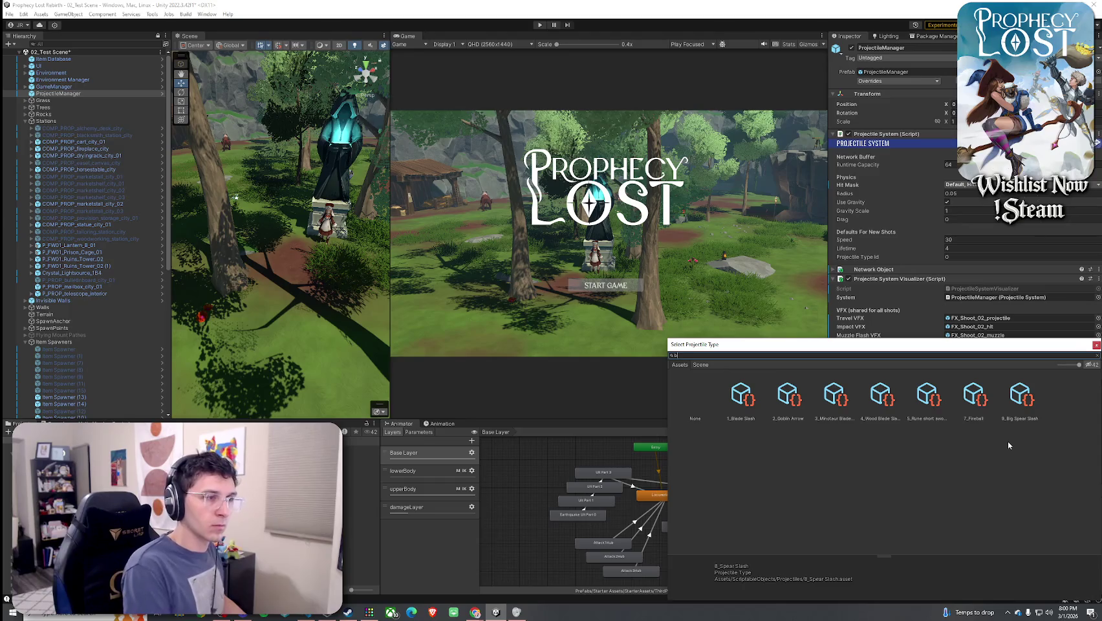
text(ig)
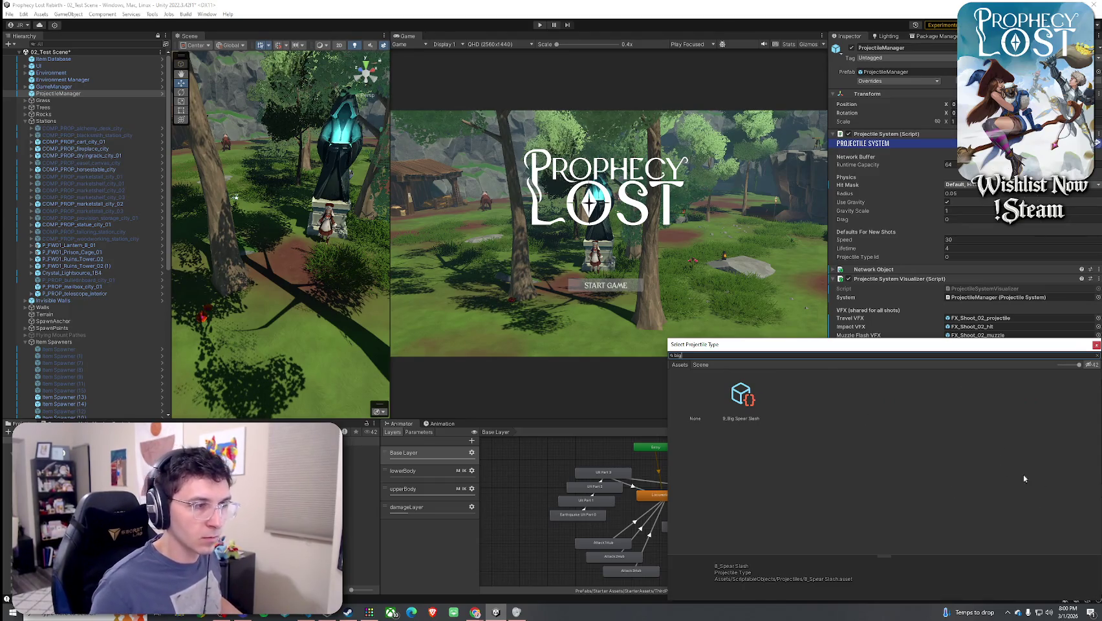
key(Return)
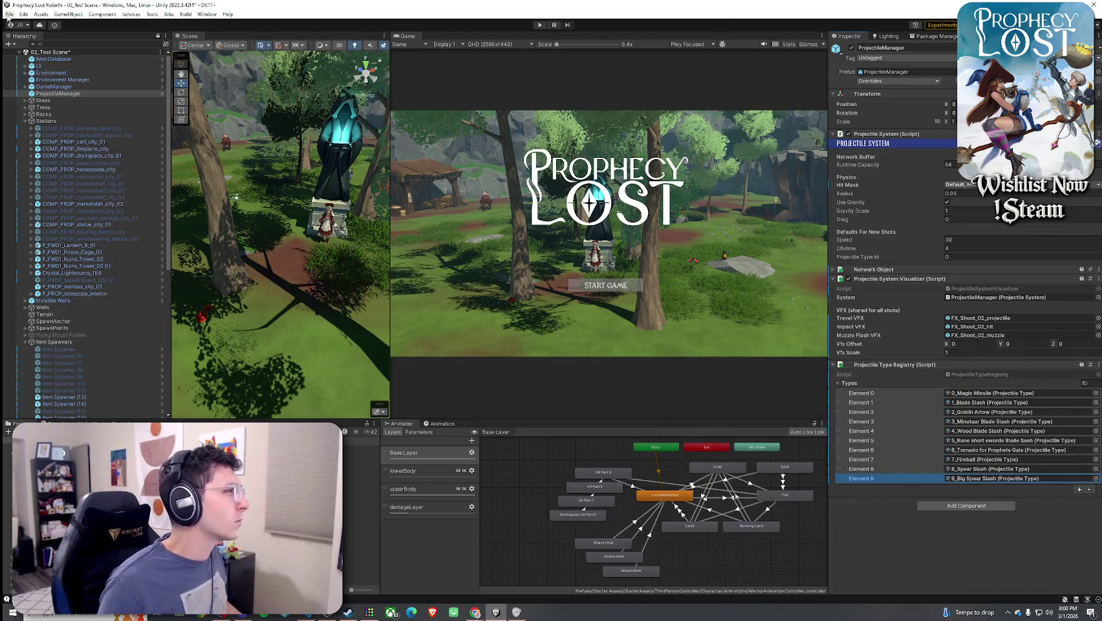
Save the scene and open the 9_Big Spear Slash projectile type asset
click(9, 13)
click(26, 54)
click(362, 511)
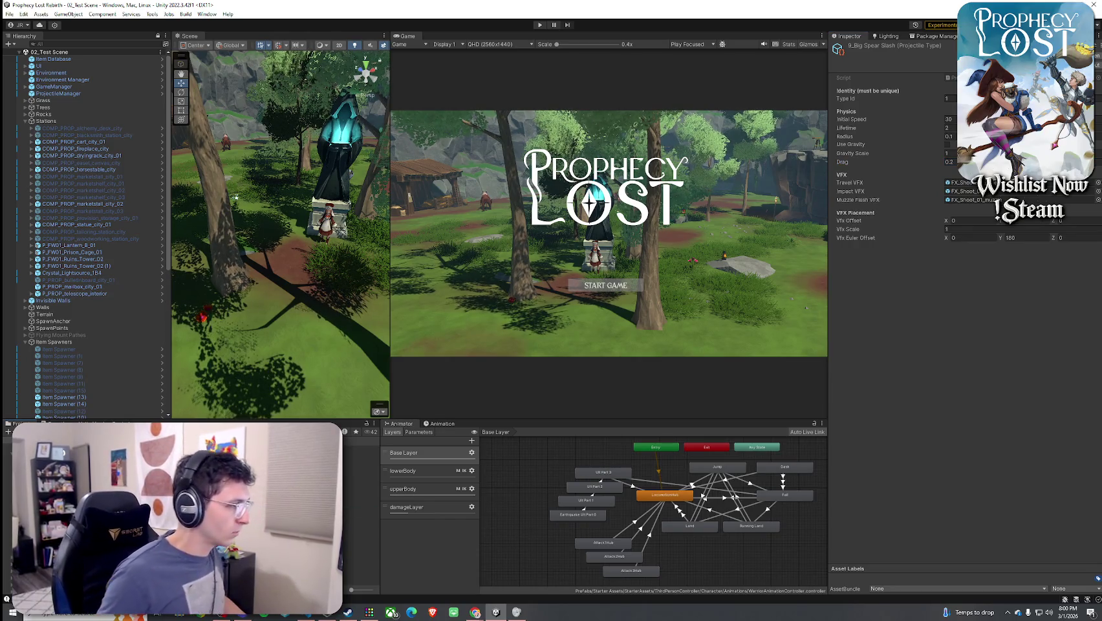
Select 8_Draco Glaive, collapse its sound foldouts and check its Projectile Type
click(362, 455)
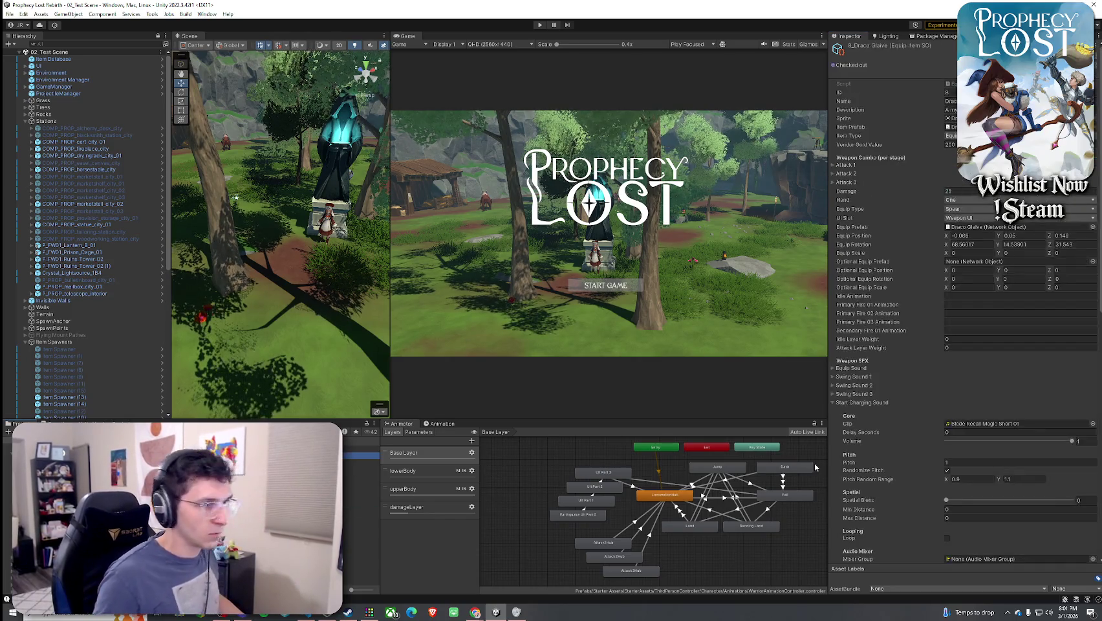
click(883, 404)
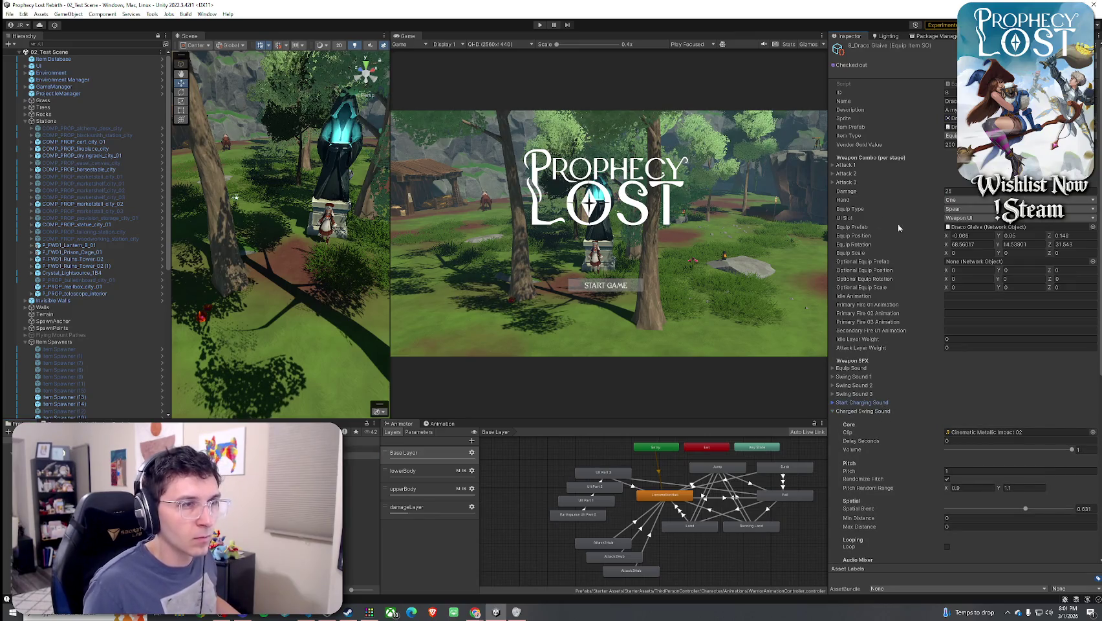
click(862, 411)
scroll(890, 536, down, 3)
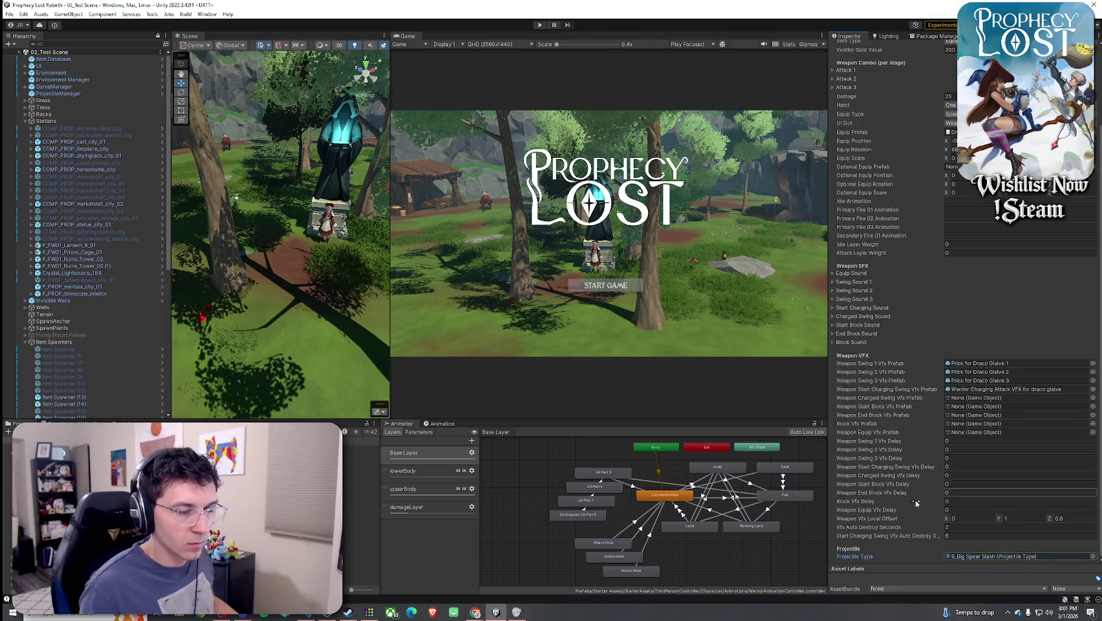
scroll(893, 388, up, 3)
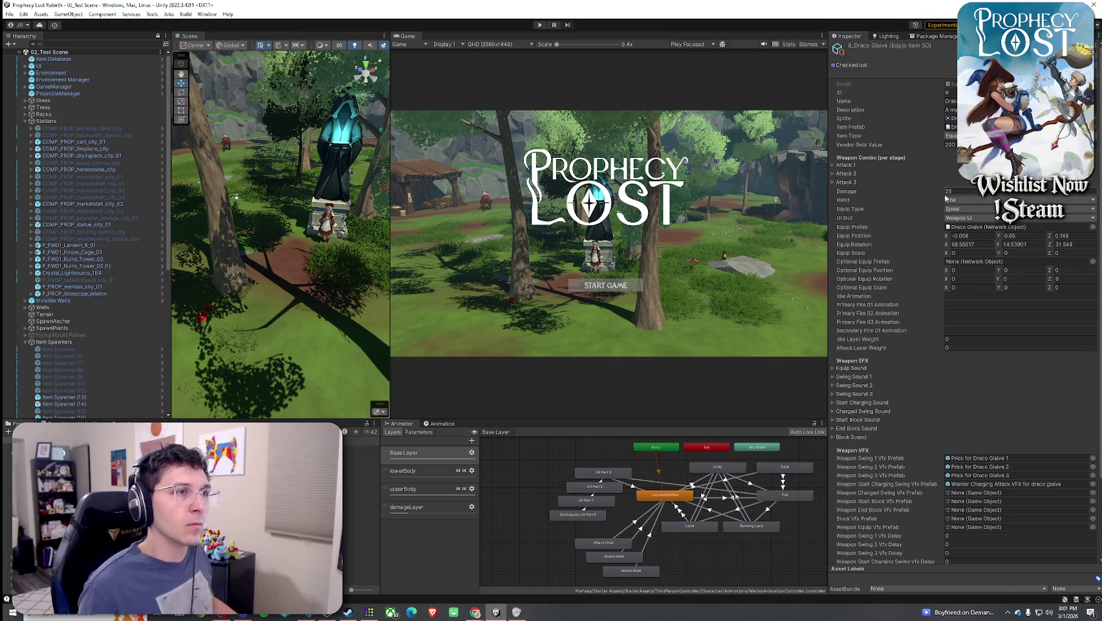
Save the scene, enter Play mode and start the game from the title screen
right_click(39, 53)
click(39, 57)
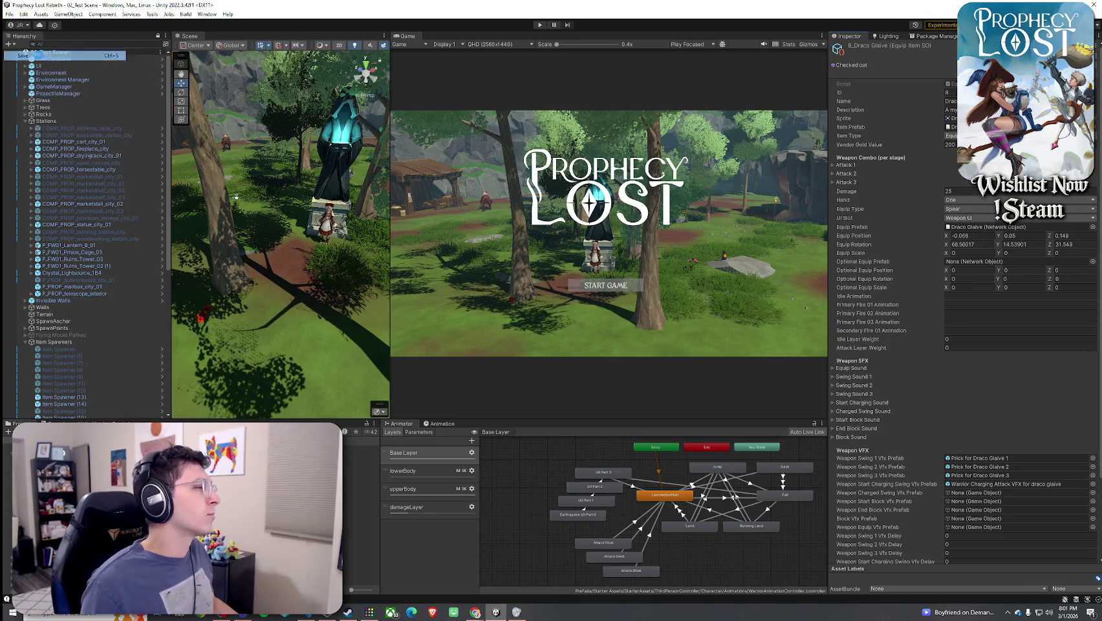
scroll(883, 439, down, 4)
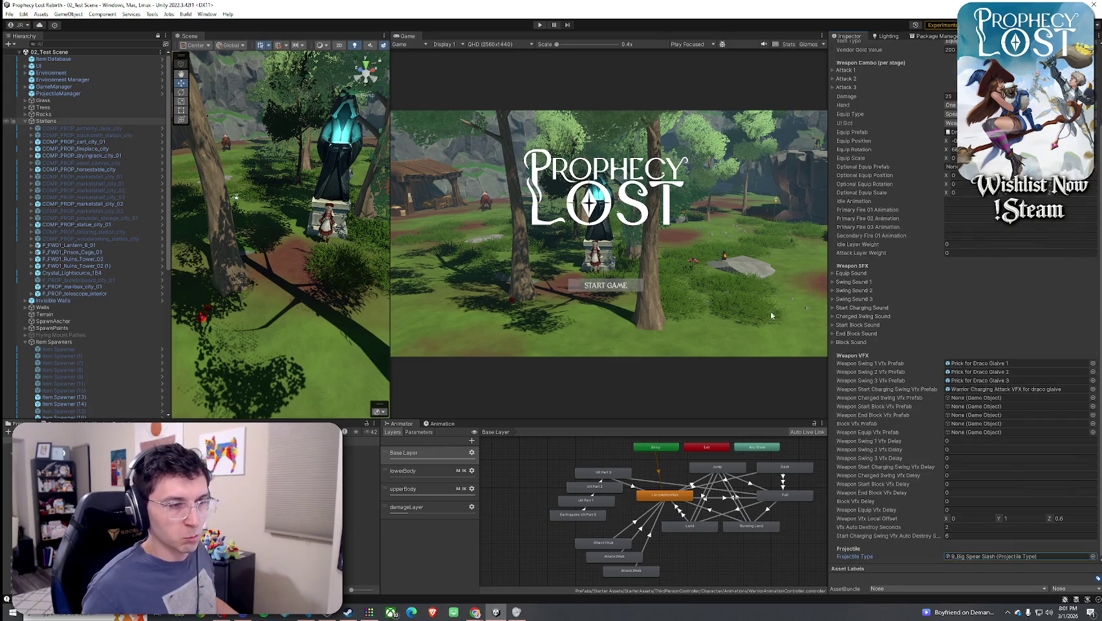
click(539, 25)
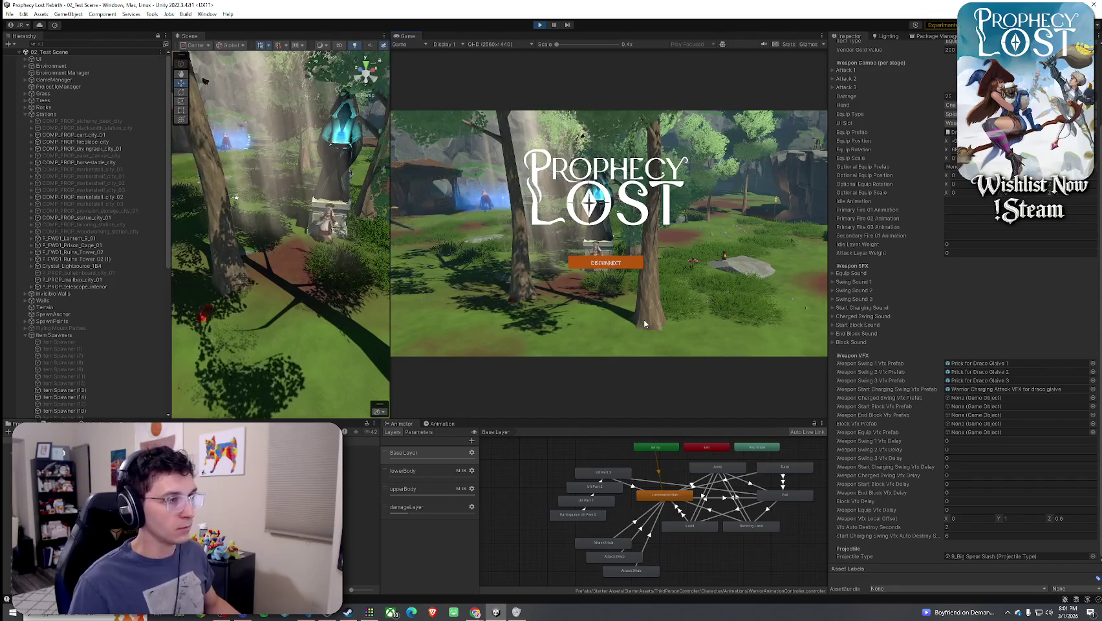
key(w)
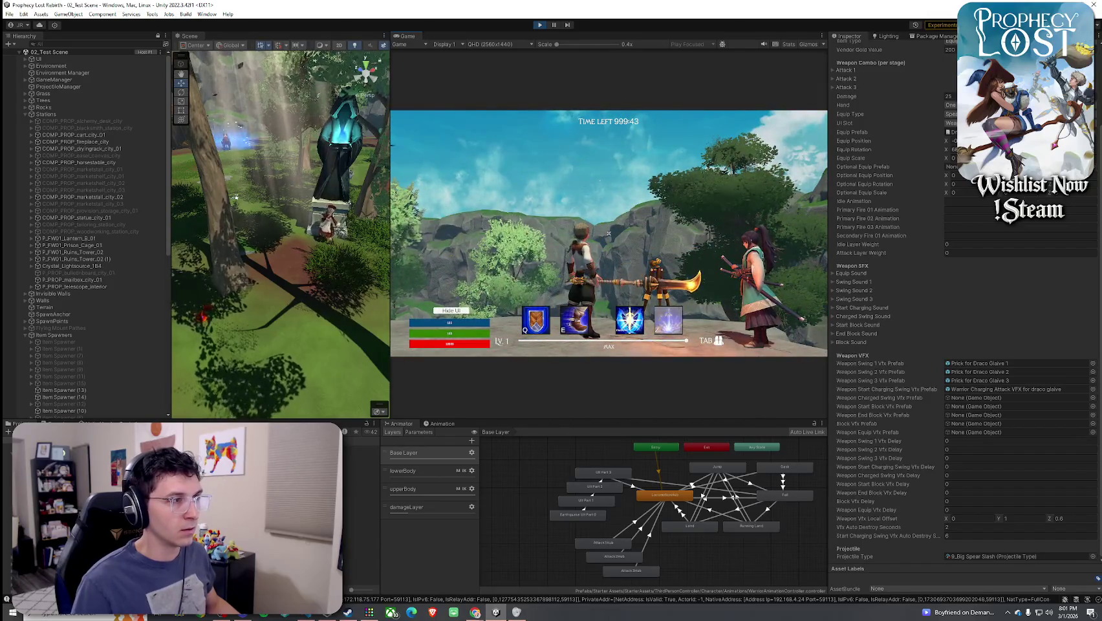
Dismiss the accidental system menu and open the 9_Big Spear Slash projectile type asset
key(super)
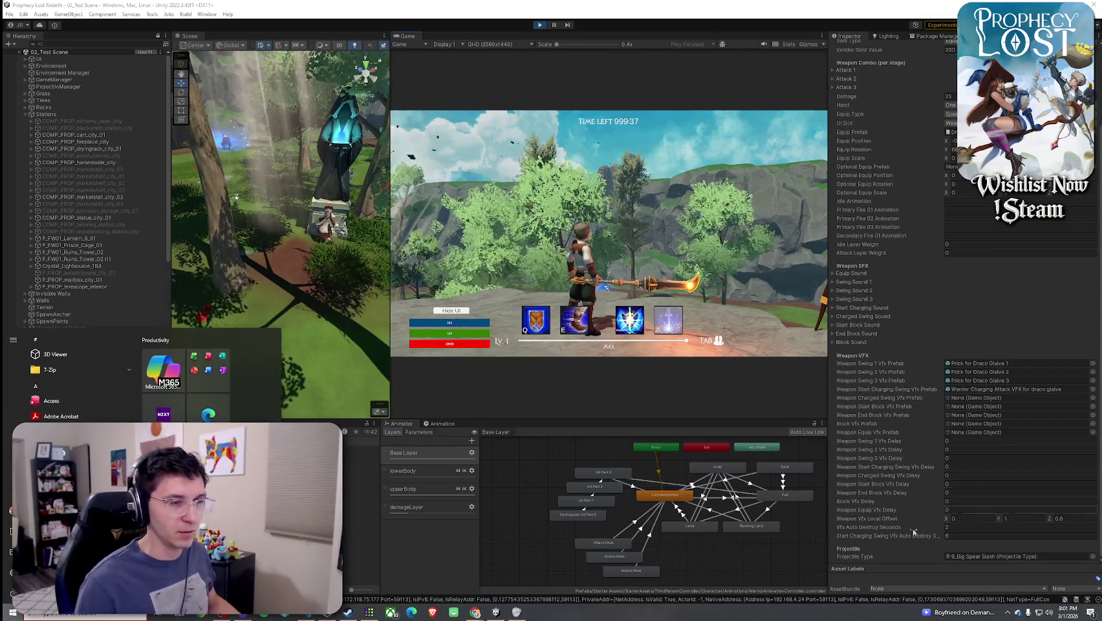
key(Escape)
double_click(983, 556)
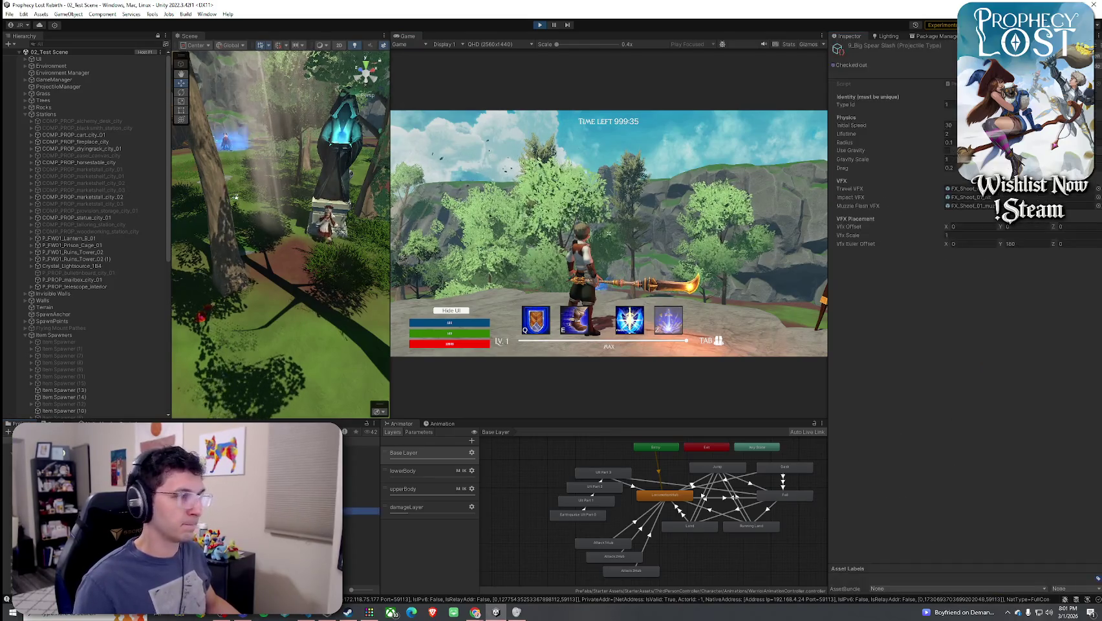
Search the effect picker for FX_Shoot_01_ and assign FX_Shoot_01_projectile as the effect
click(1097, 197)
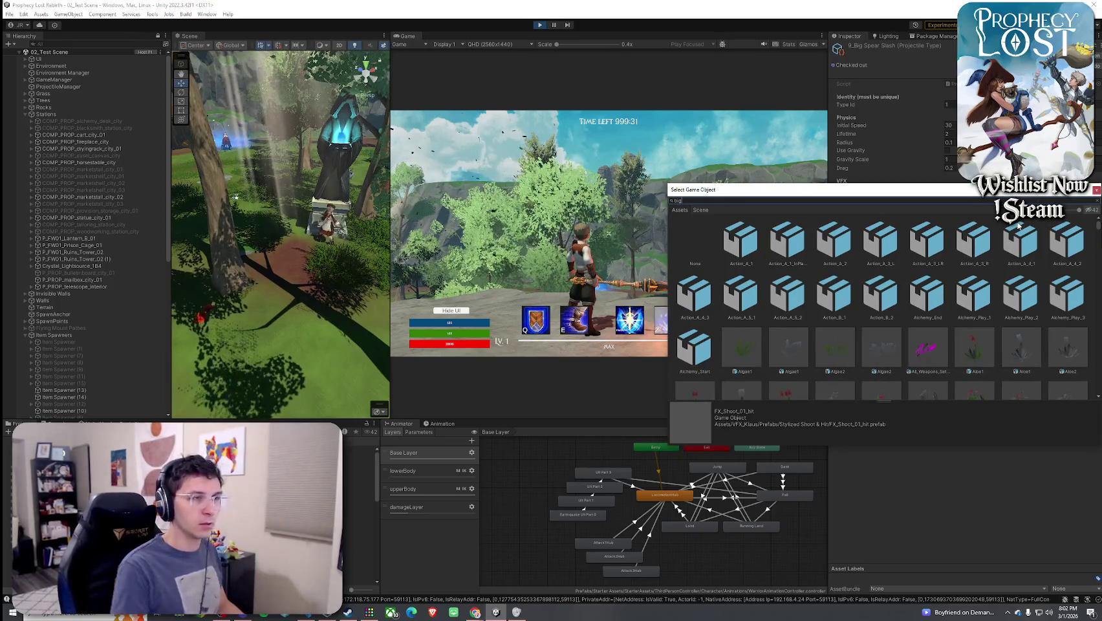
text(big)
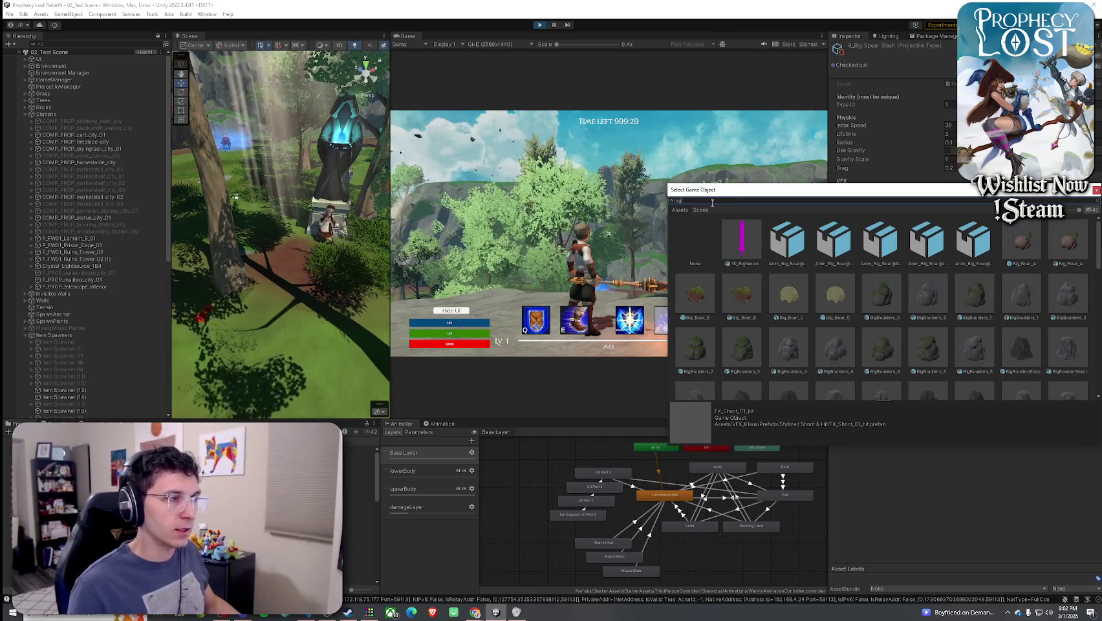
key(BackSpace)
key(BackSpace)
key(BackSpace)
text(hit)
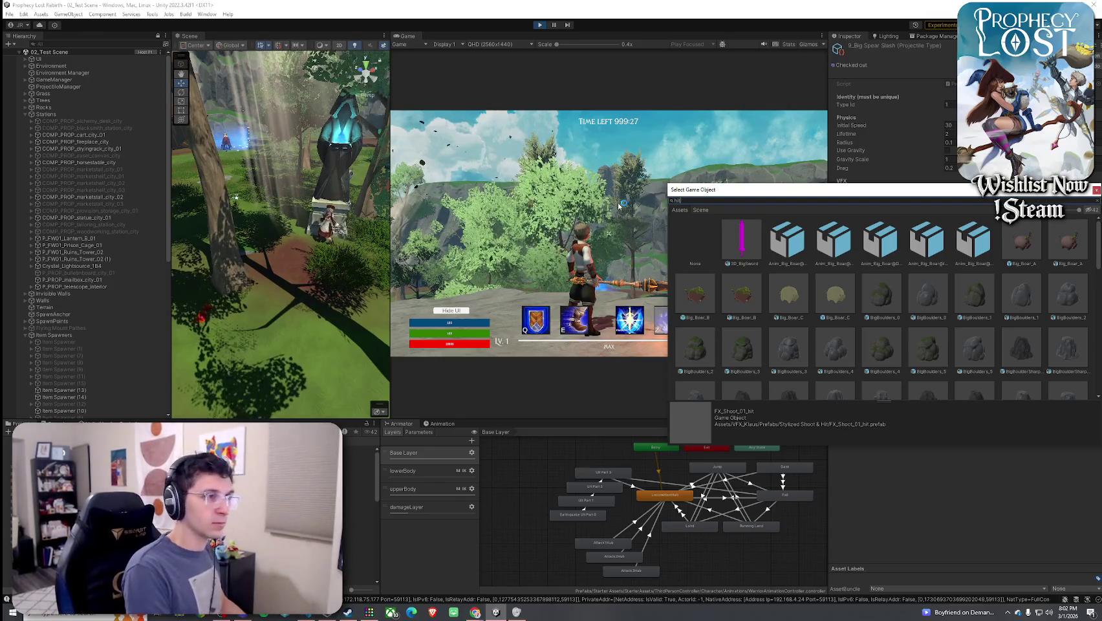
key(BackSpace)
key(BackSpace)
key(BackSpace)
text(projectile)
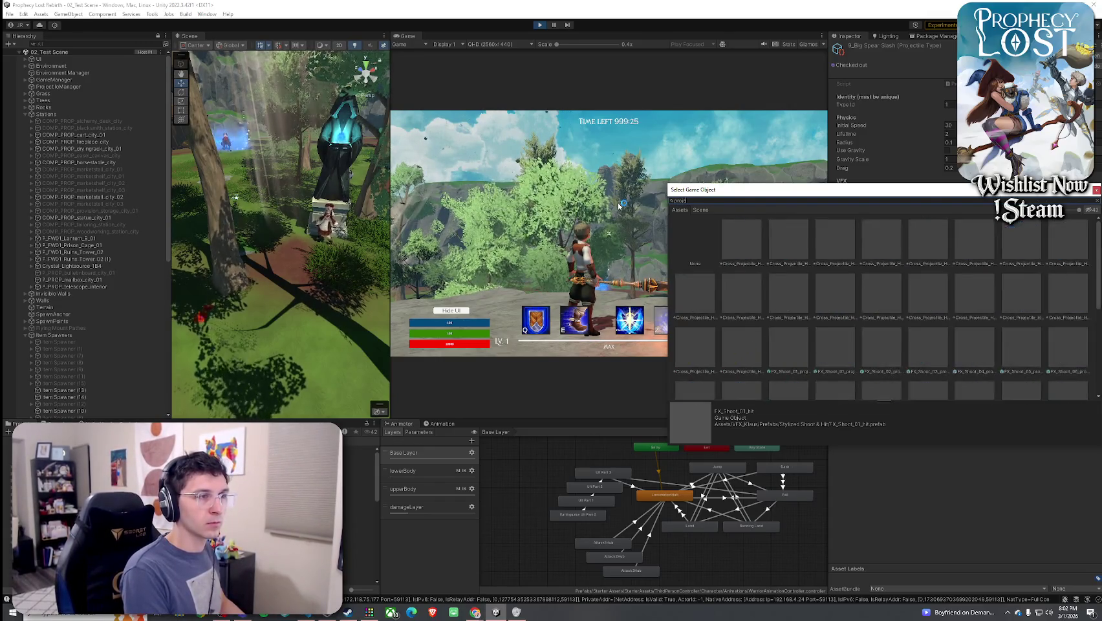
drag(705, 189, 435, 145)
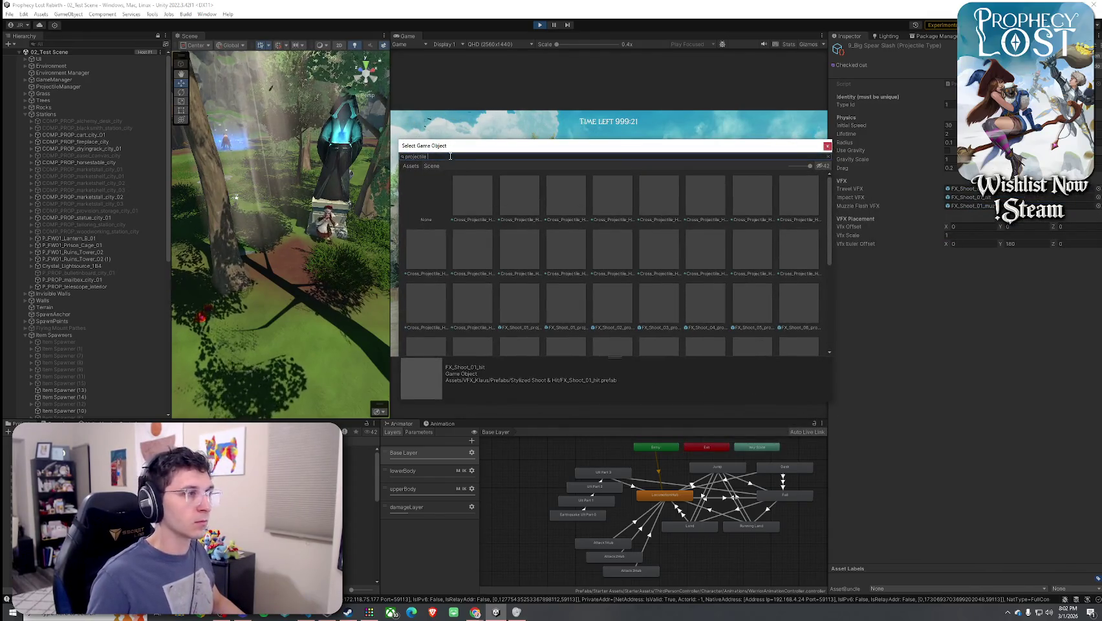
text(FX_Sho)
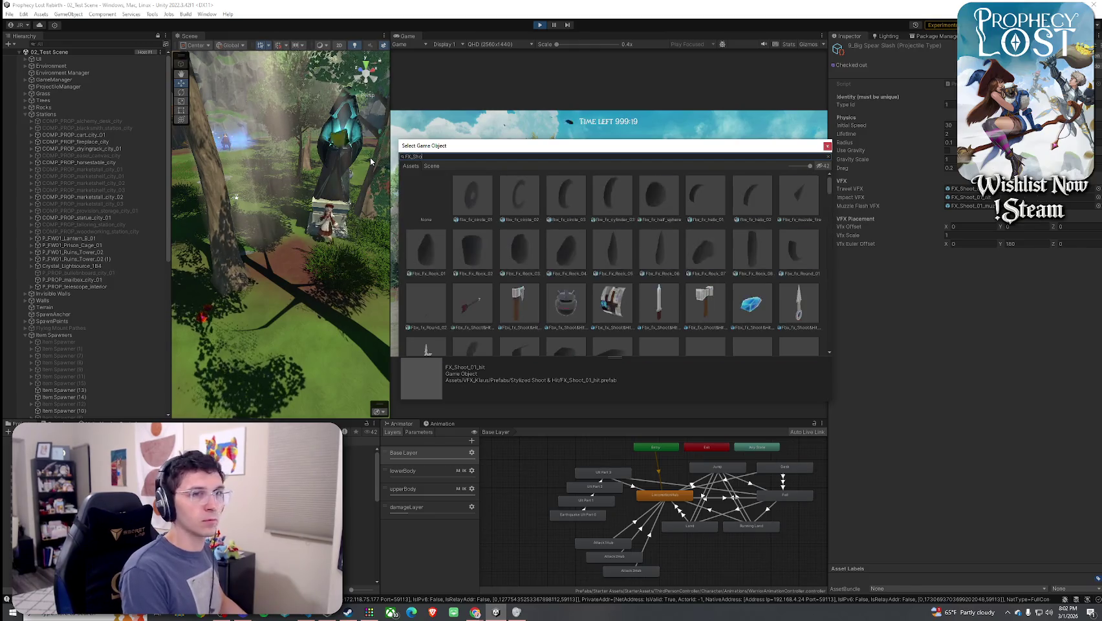
text(ot_)
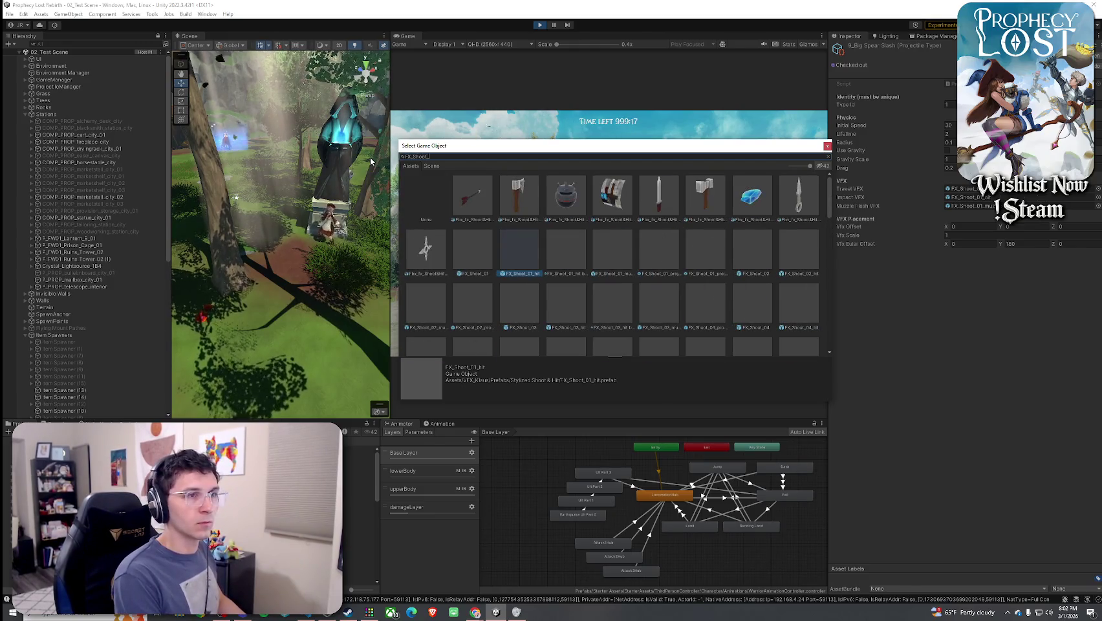
text(01_)
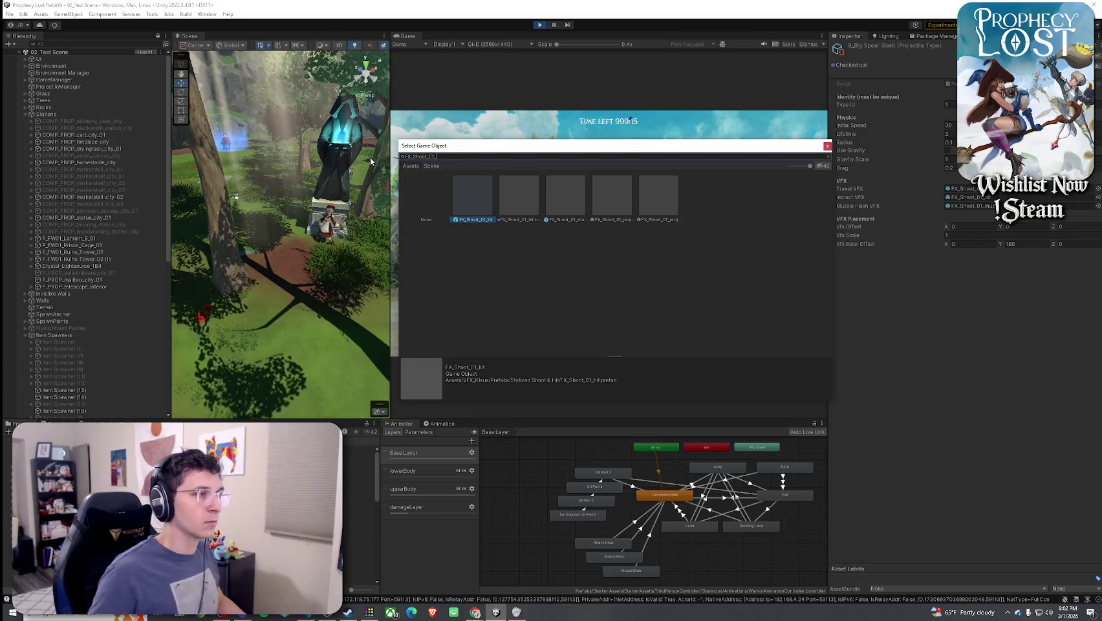
click(628, 212)
click(646, 208)
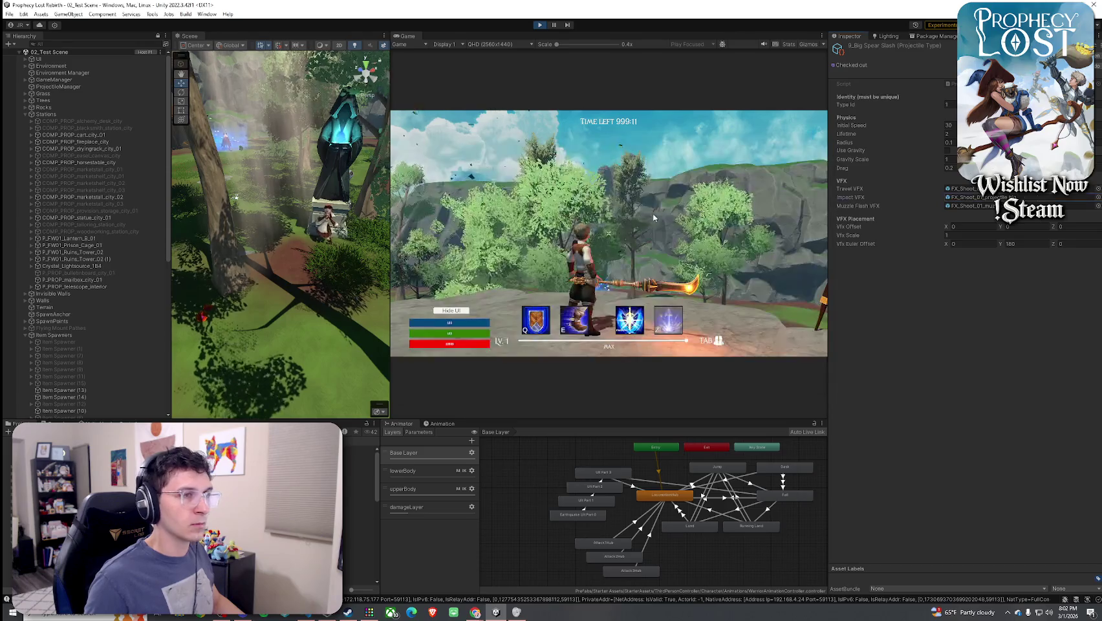
Run forward in the game and fire two spear slash attacks to test
key(w)
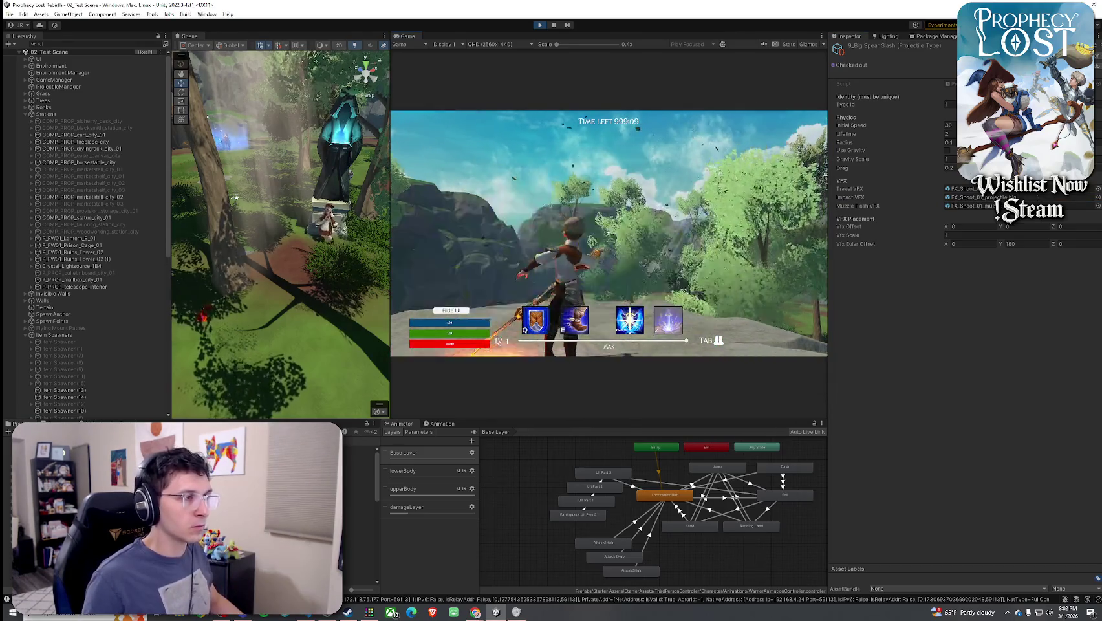
click(609, 232)
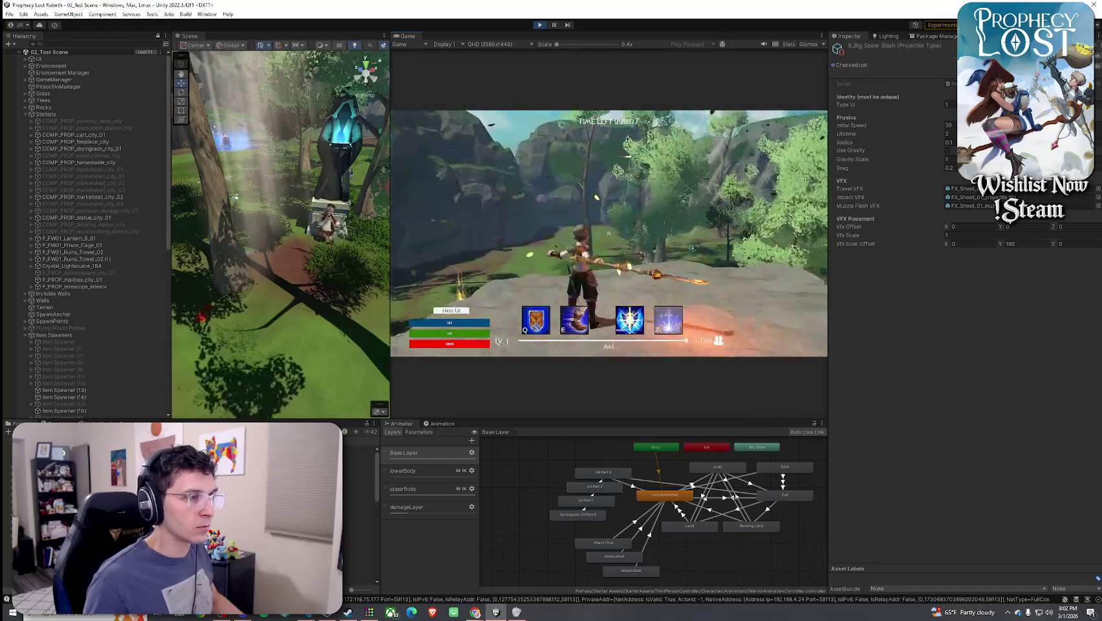
click(608, 233)
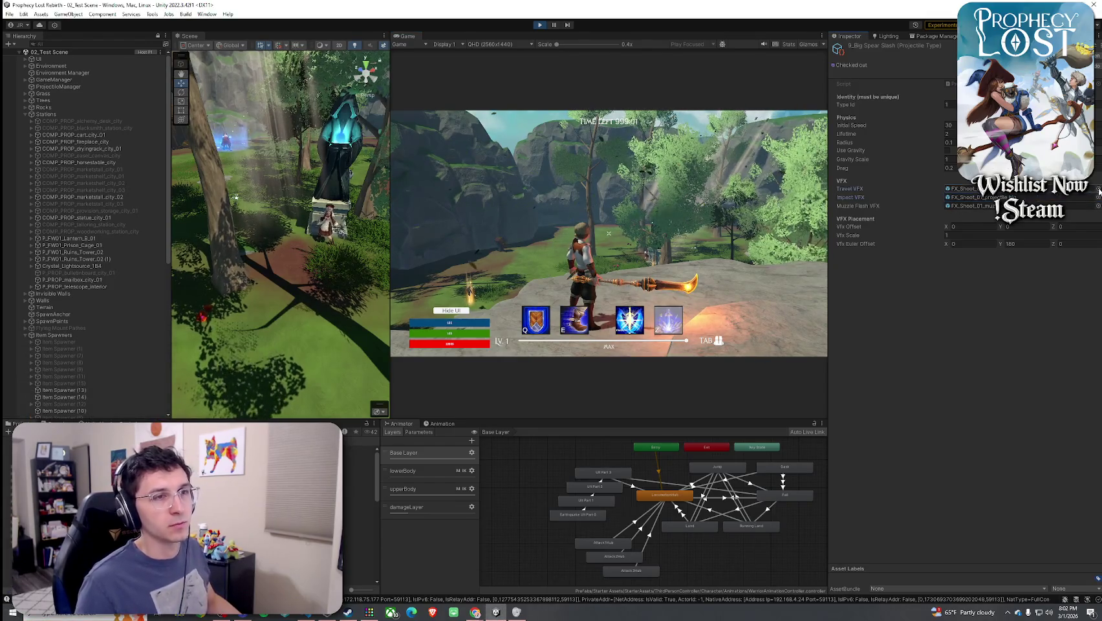
Assign an FX_Shoot_01 prefab as the projectile's Travel VFX
click(1085, 204)
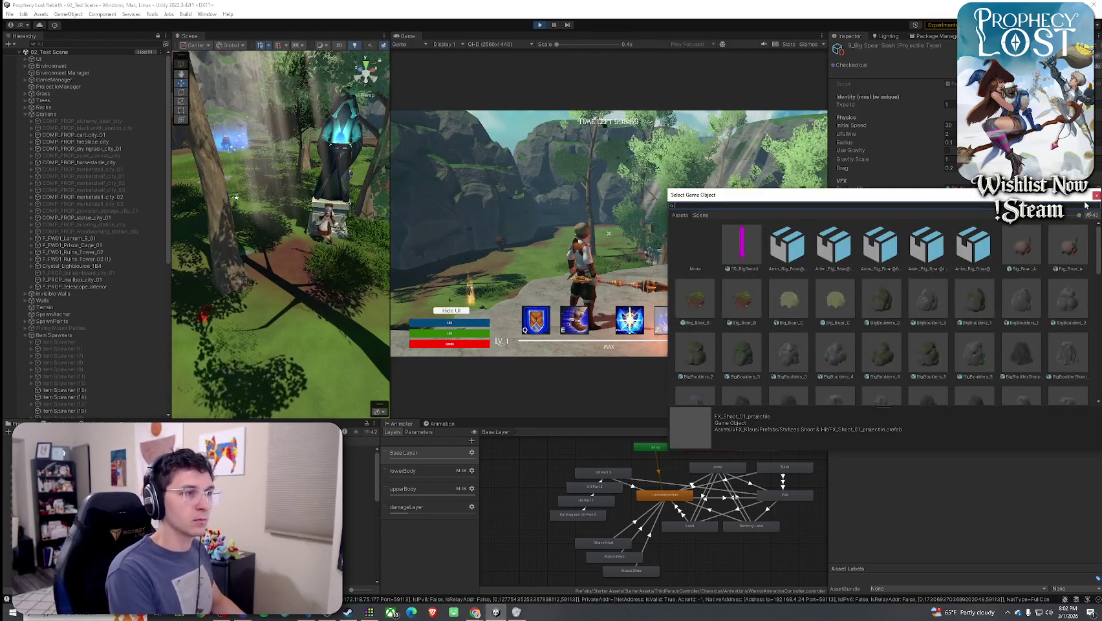
key(BackSpace)
key(BackSpace)
key(BackSpace)
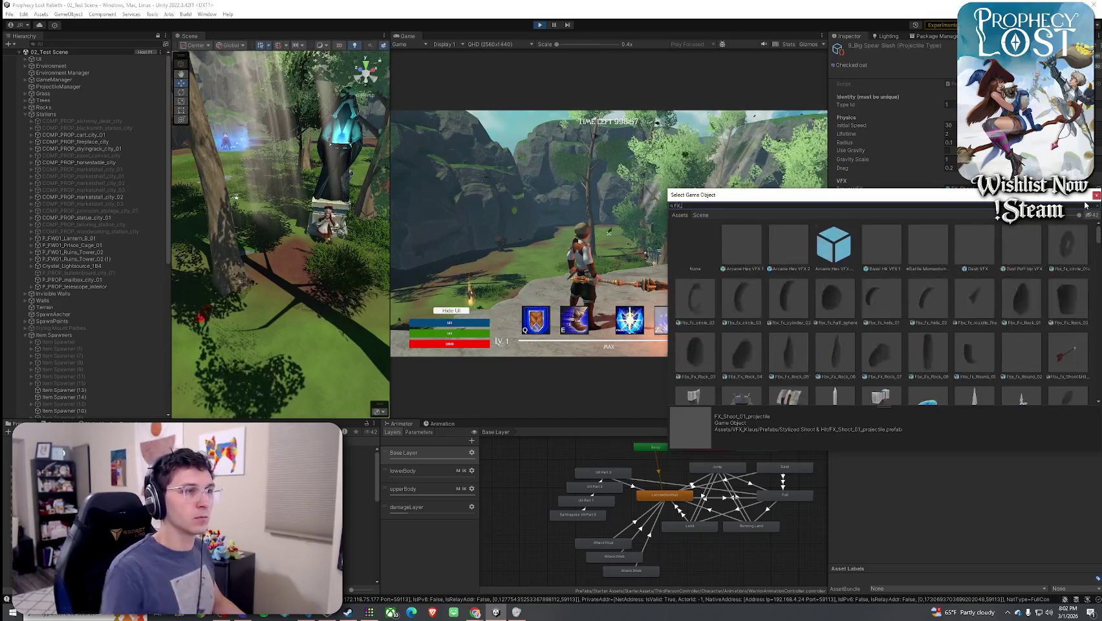
drag(975, 194, 885, 241)
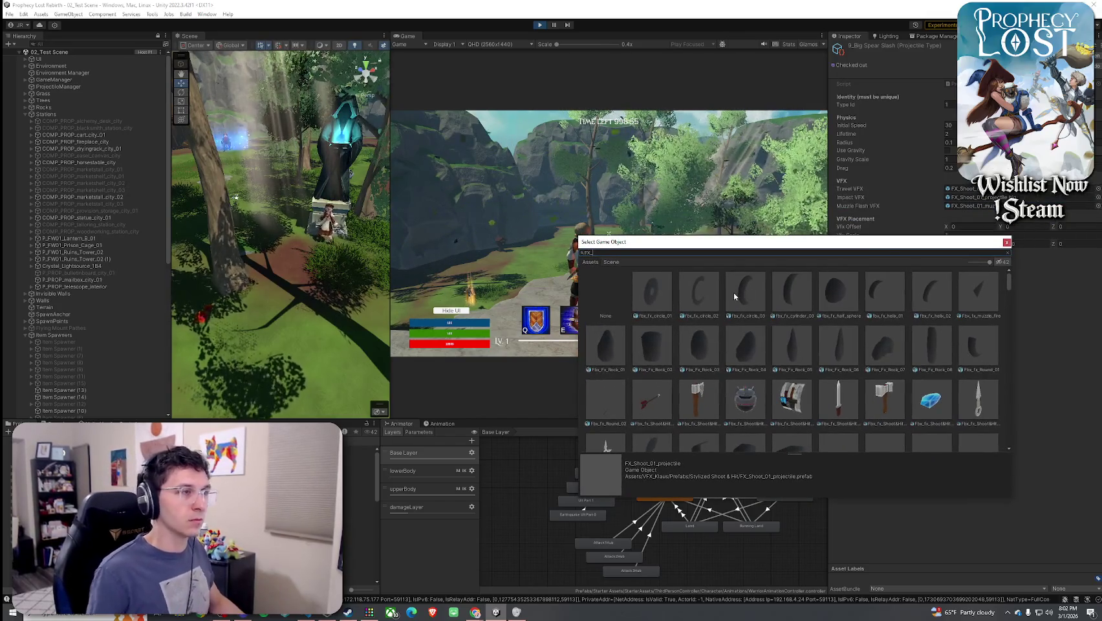
text(_Shoot_01)
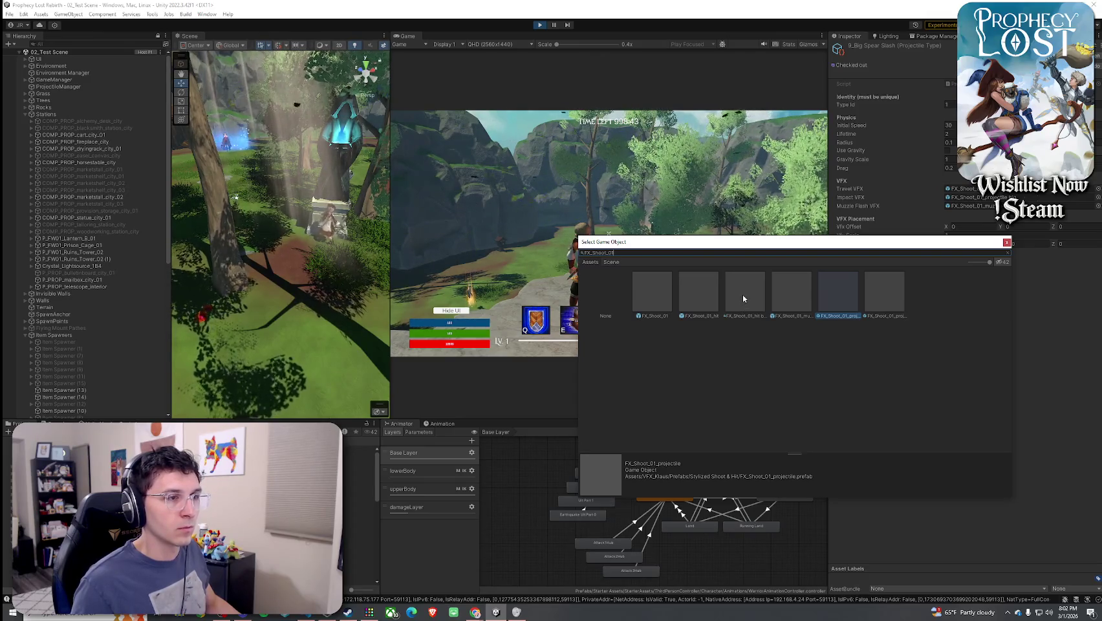
double_click(883, 296)
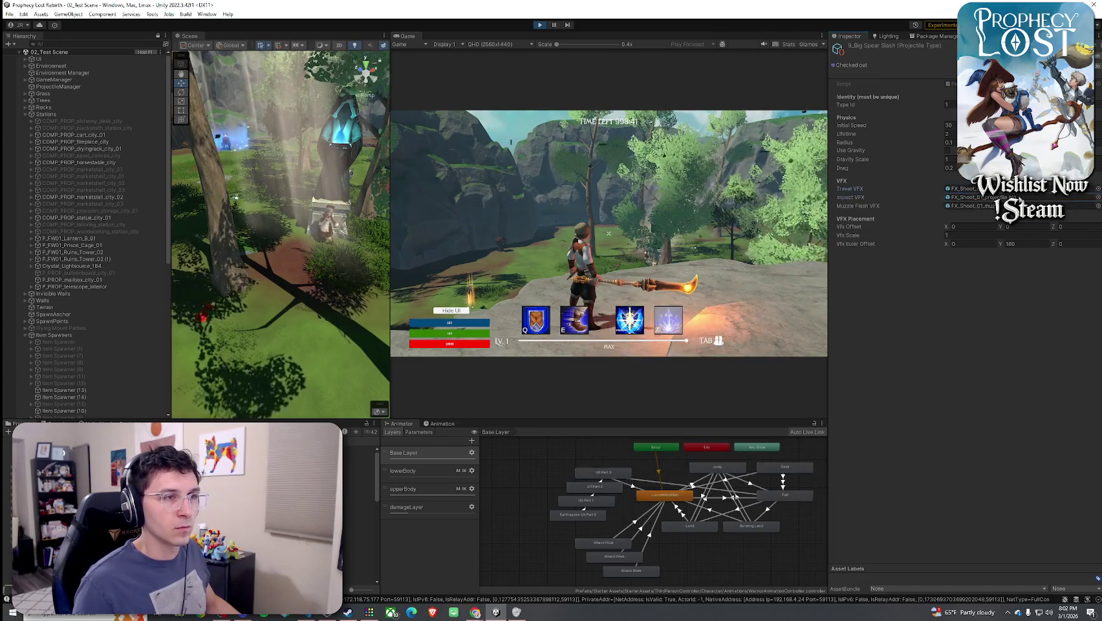
Assign an FX_Shoot_01 prefab as the projectile's Impact VFX
click(1094, 207)
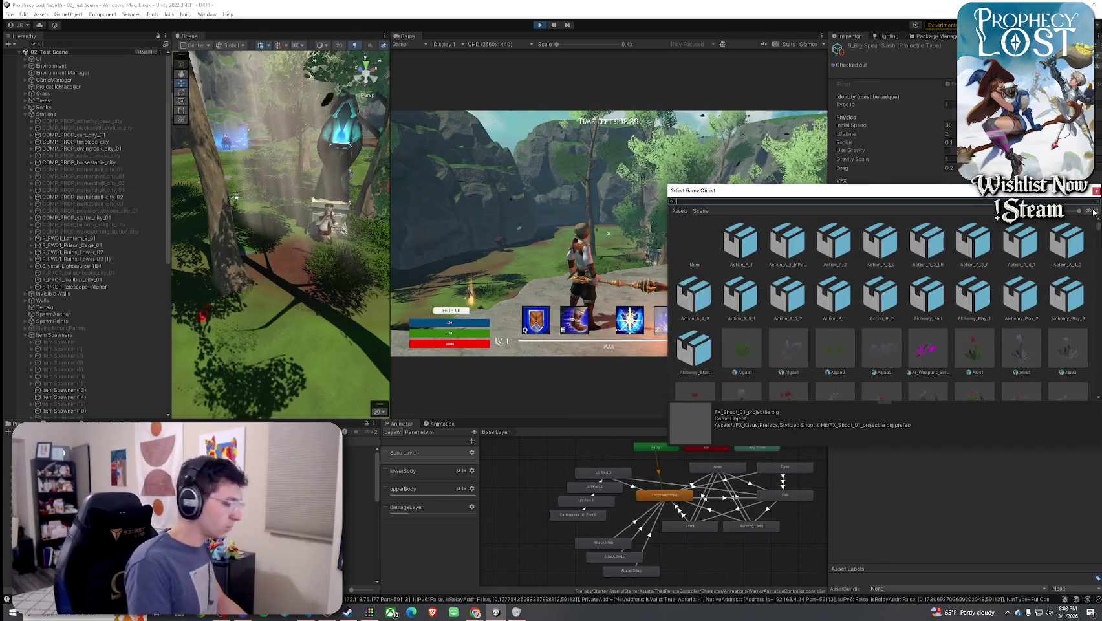
text(FX_Shoot_)
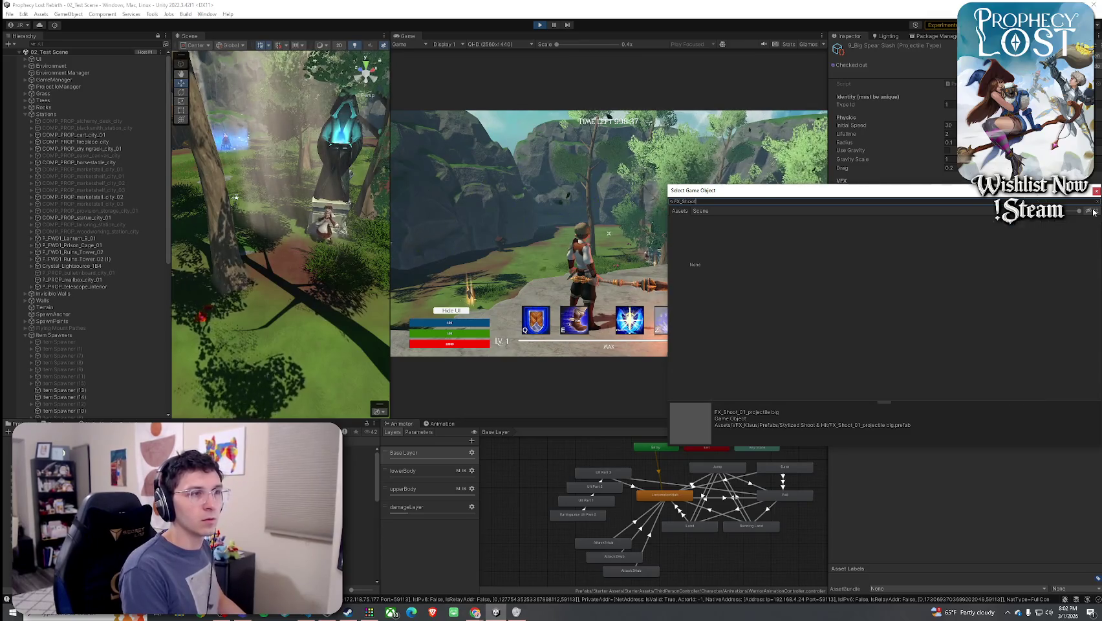
drag(991, 194, 789, 229)
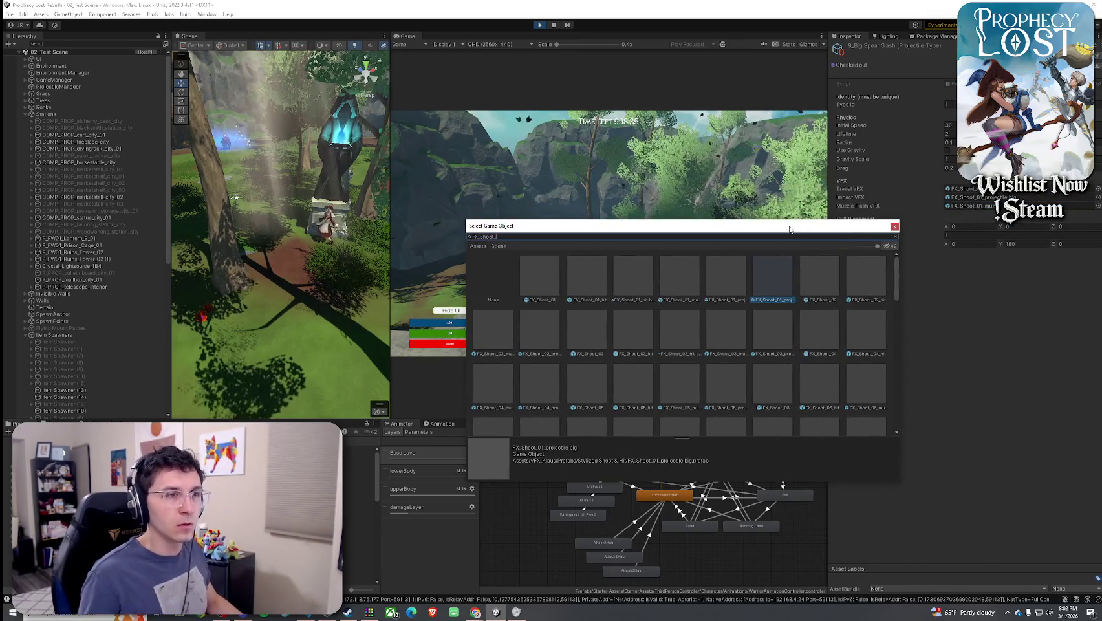
text(01_hit)
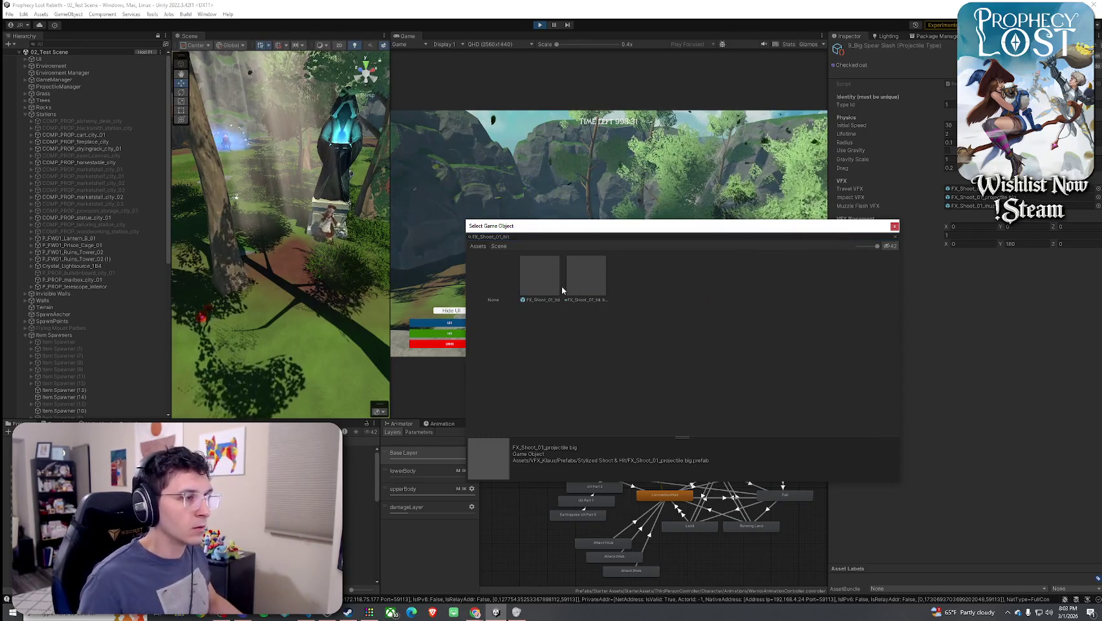
double_click(549, 287)
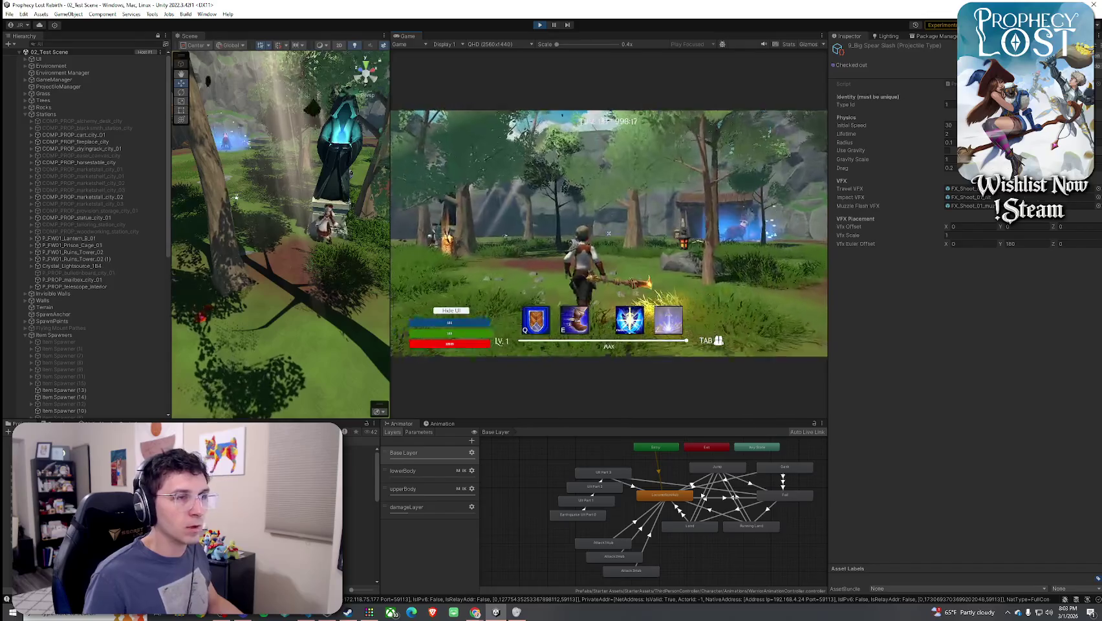
Enable Use Gravity on the Big Spear Slash projectile and set its Radius to 0.35
key(super)
click(947, 150)
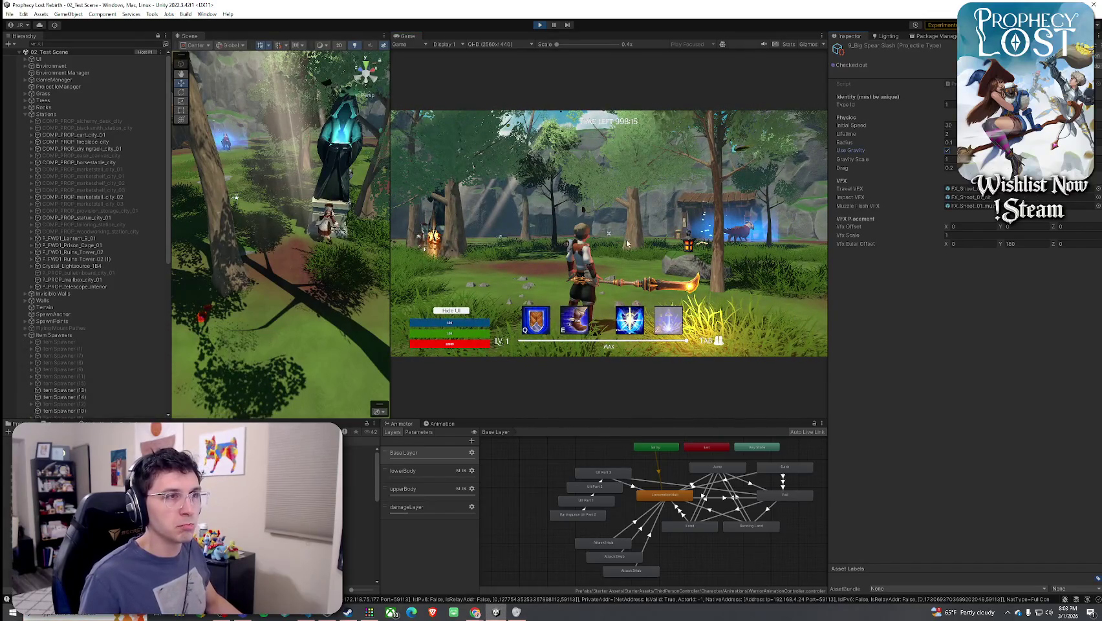
click(626, 243)
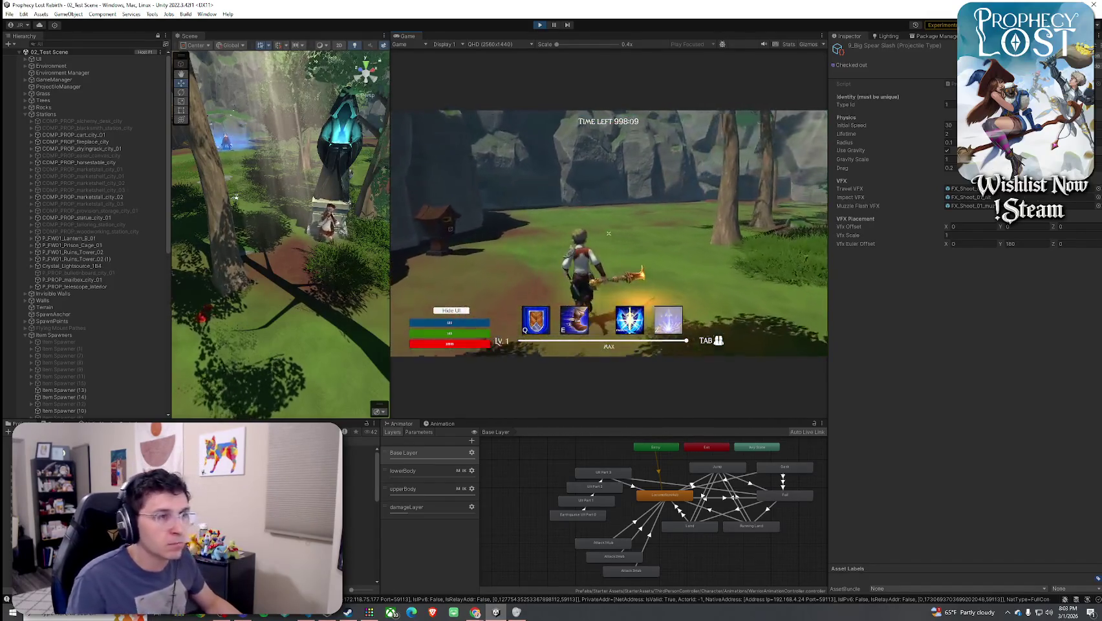
key(super)
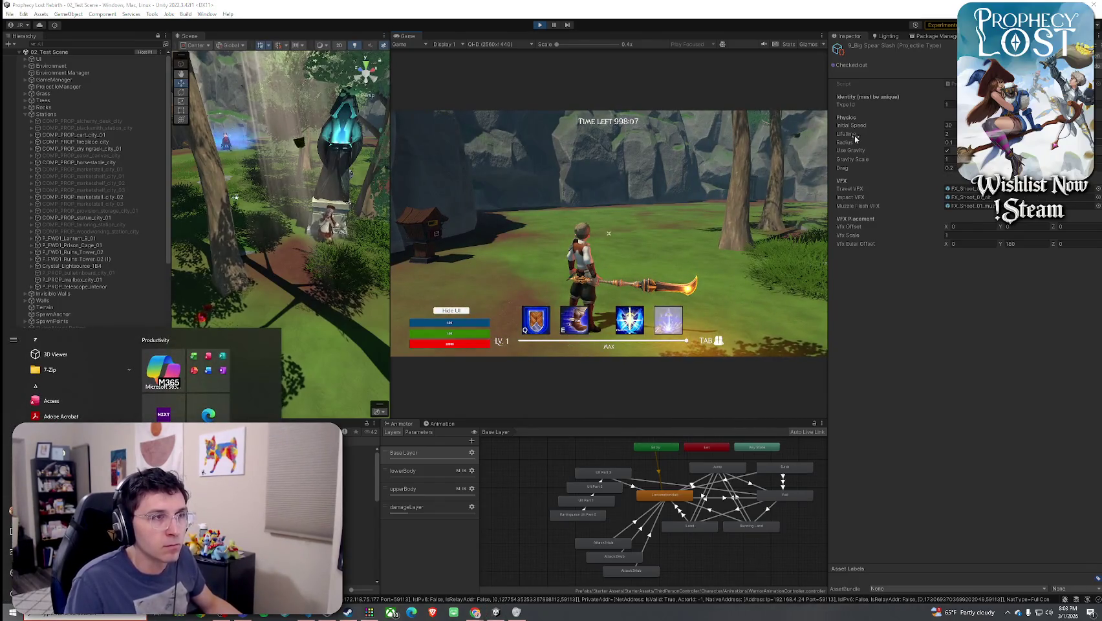
click(954, 125)
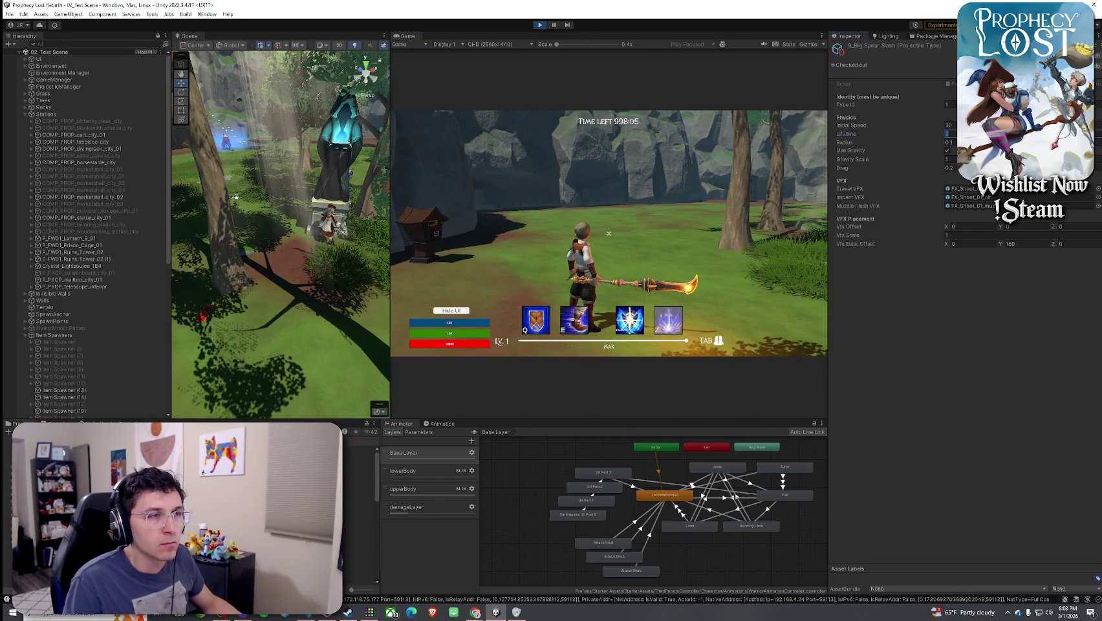
click(950, 143)
text(0.35)
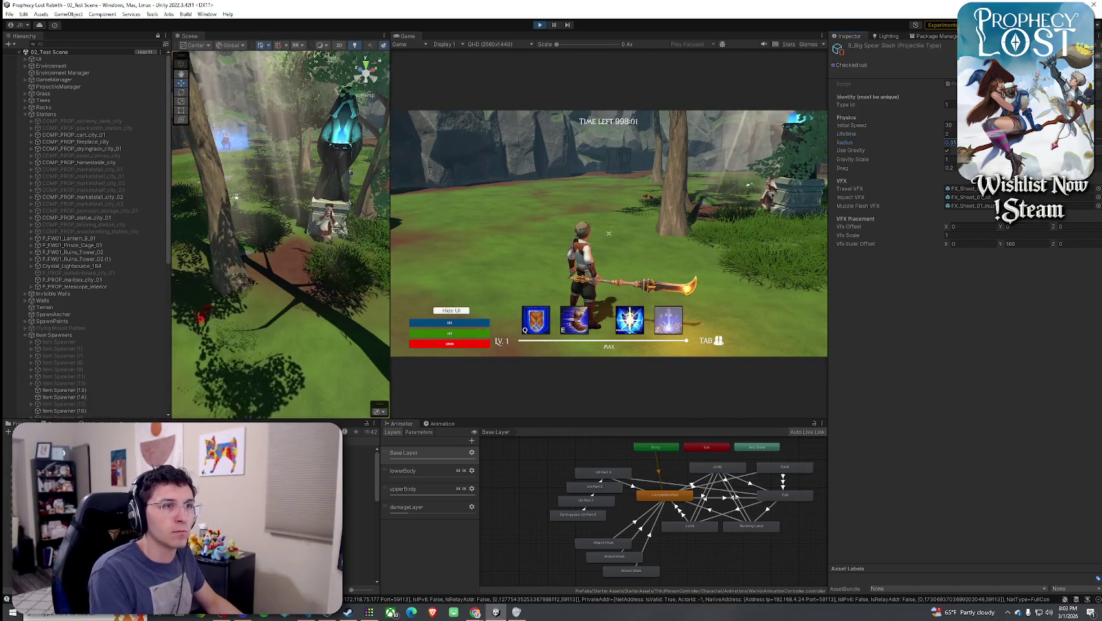
Fire four test attacks in play mode, then adjust the Radius again
click(608, 233)
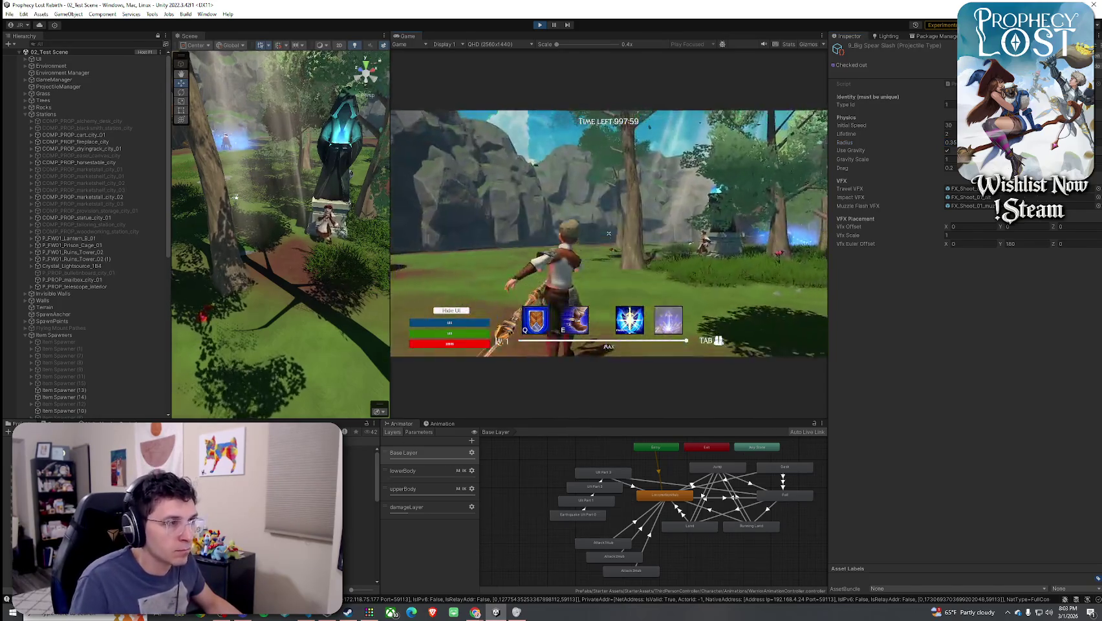
click(609, 233)
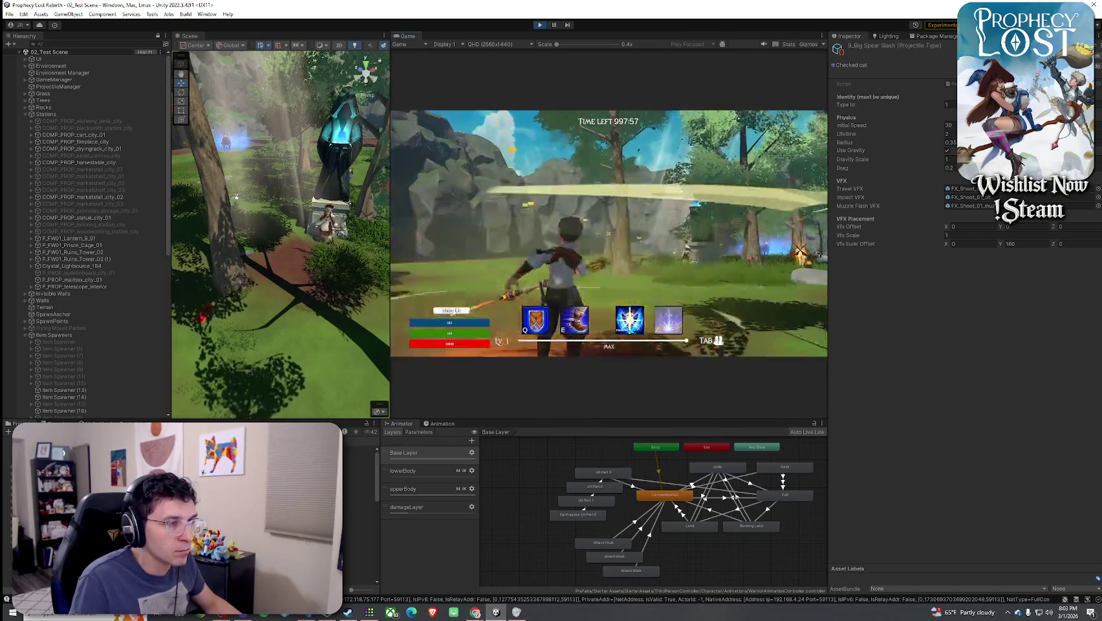
click(609, 232)
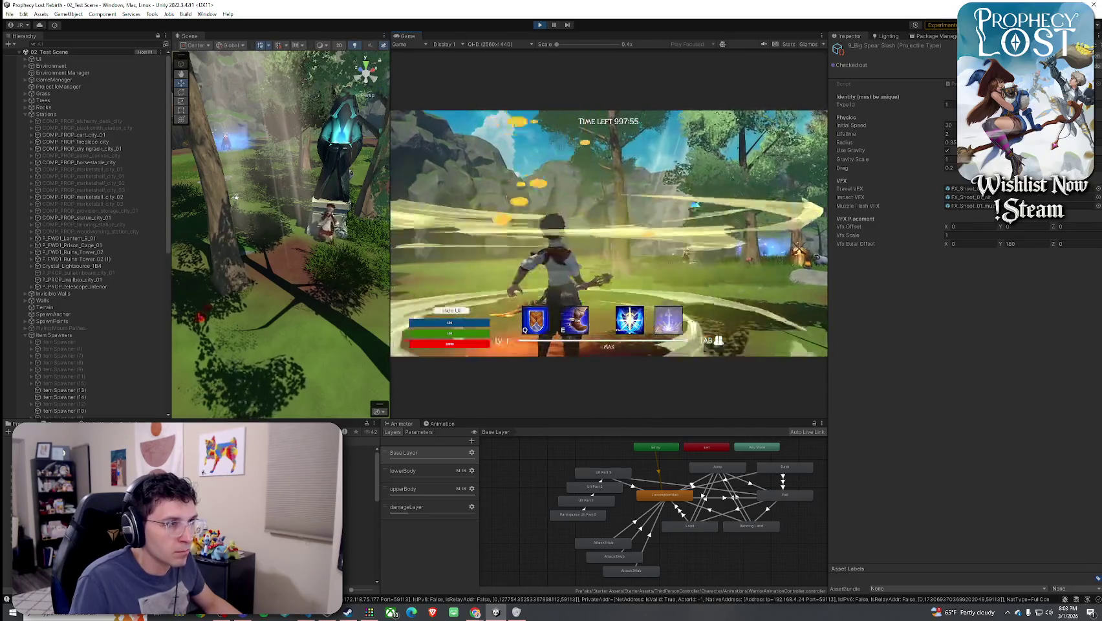
click(608, 233)
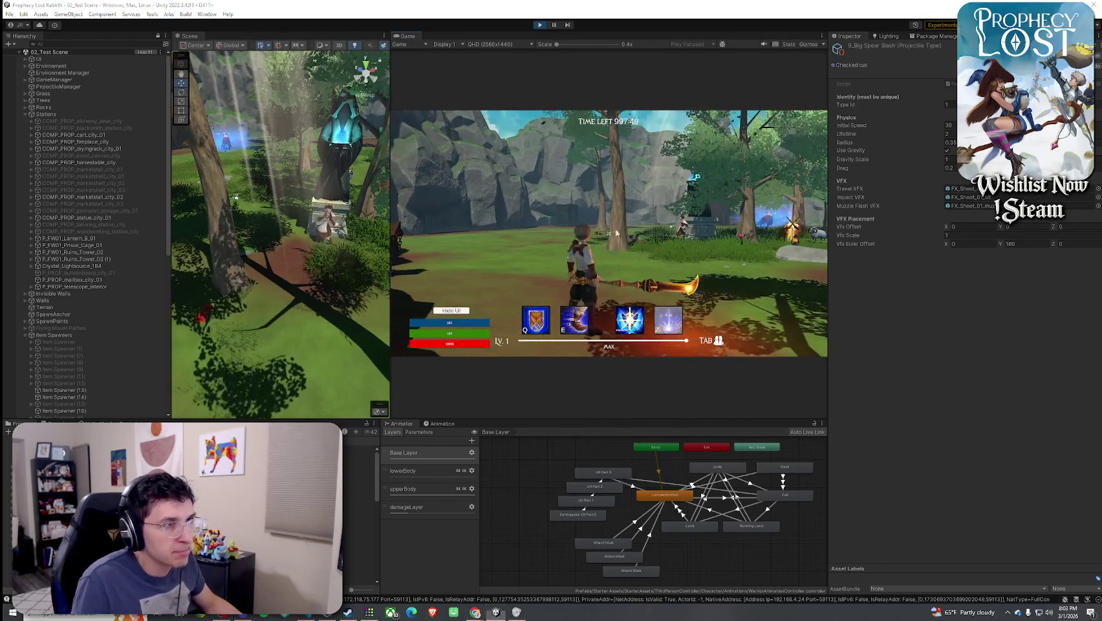
click(949, 142)
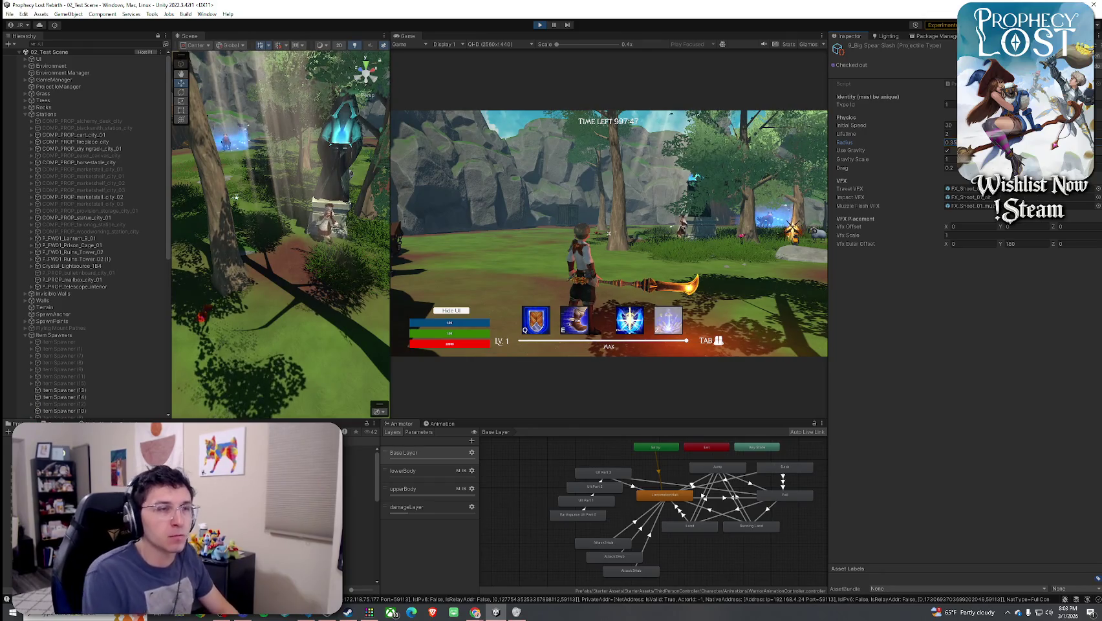
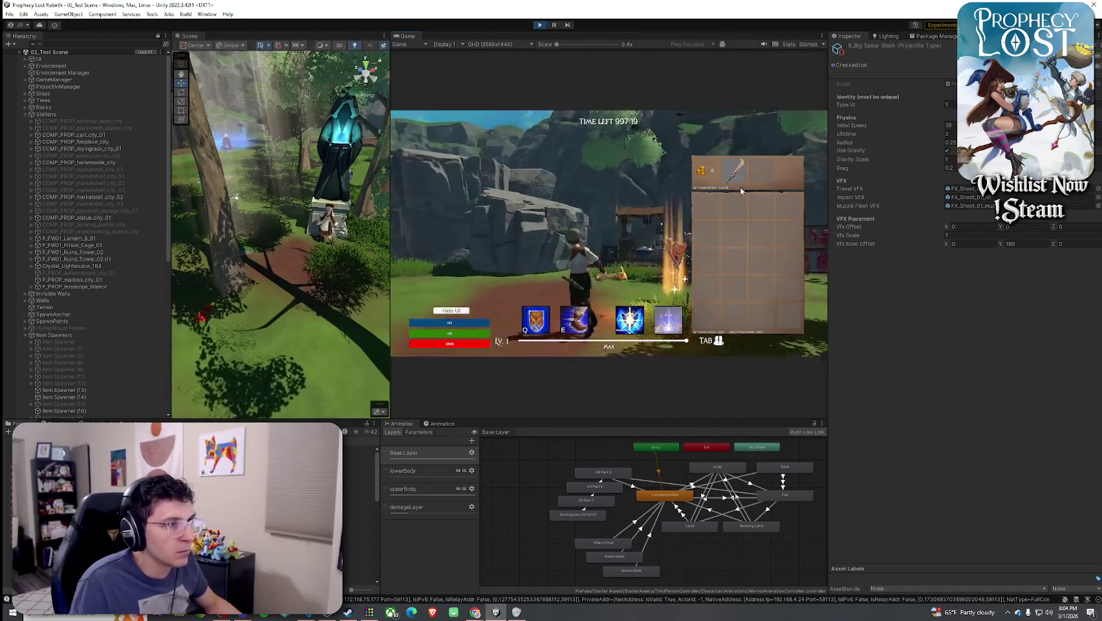
Toggle the inventory in the running game, then show the Tornado projectile asset in the Inspector
key(Tab)
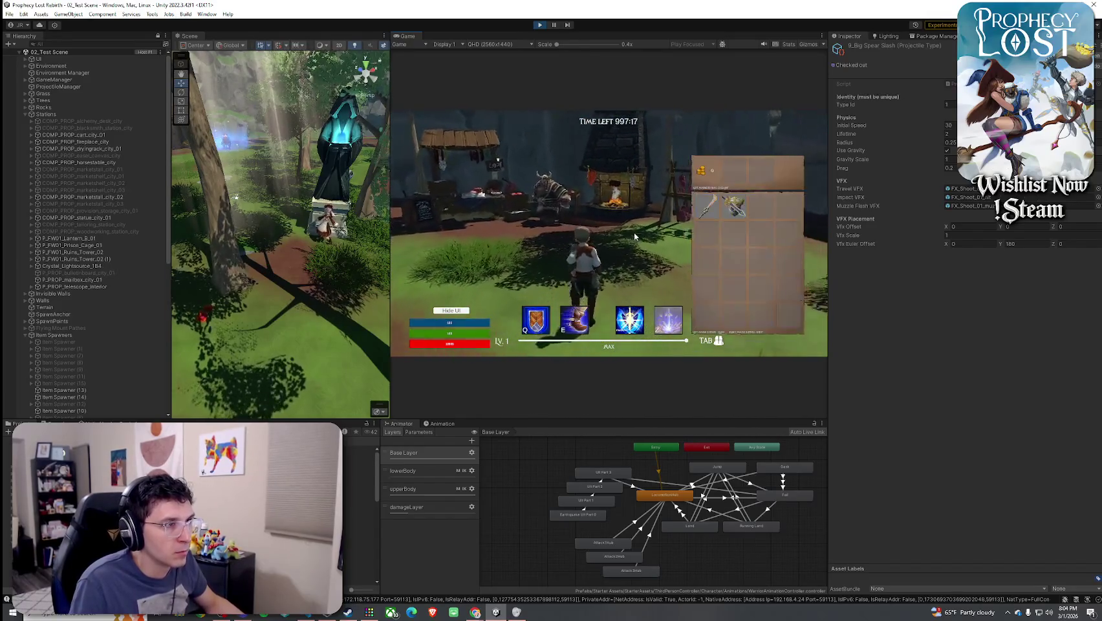
key(Tab)
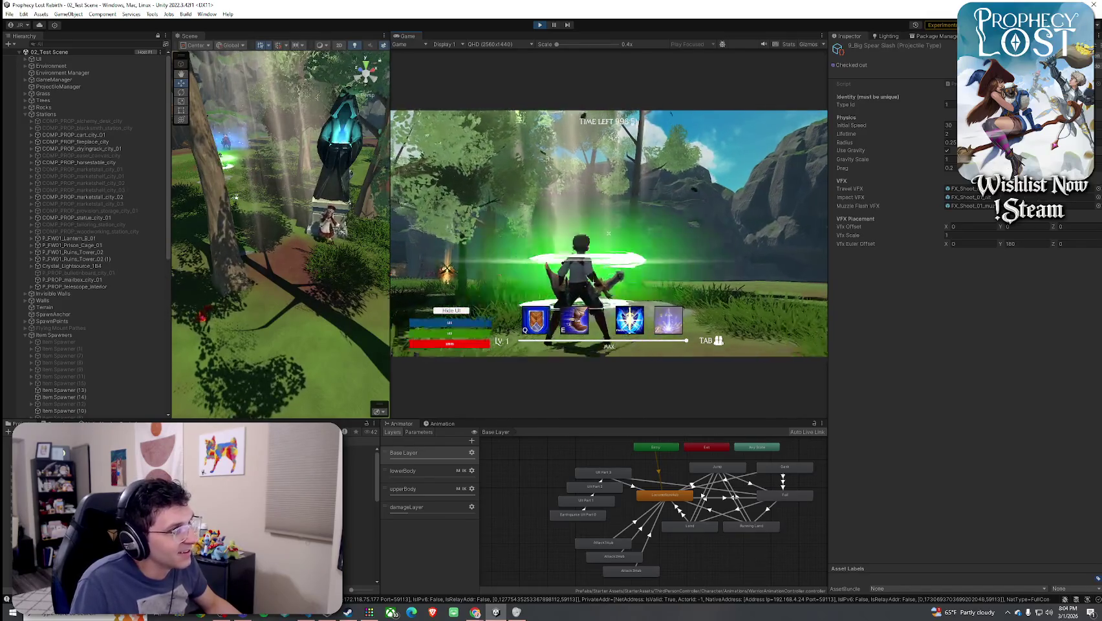
key(super)
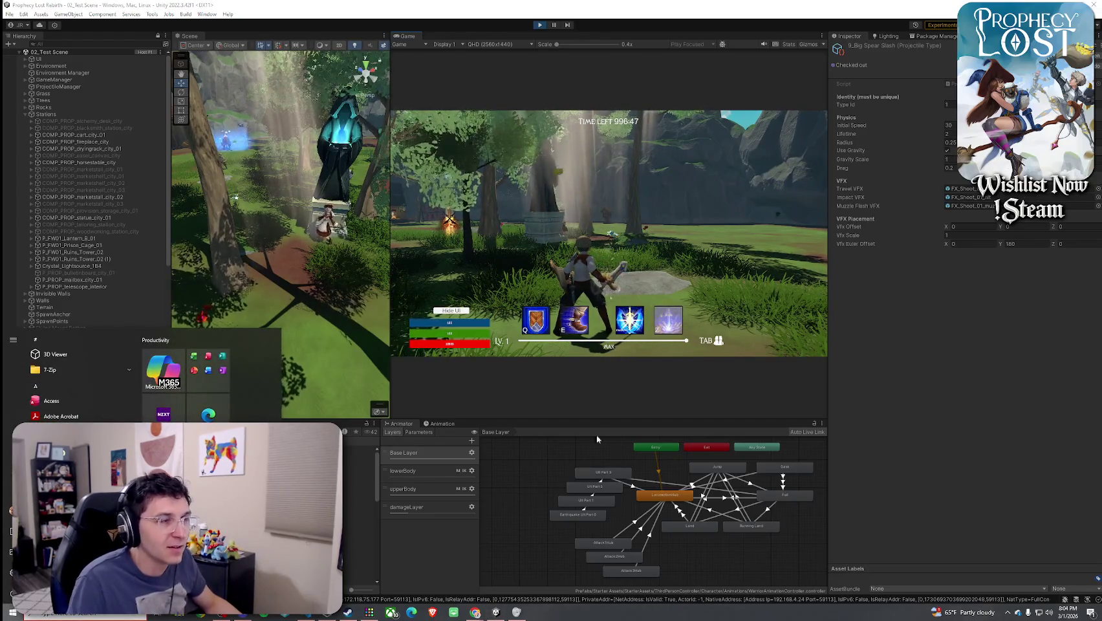
double_click(962, 196)
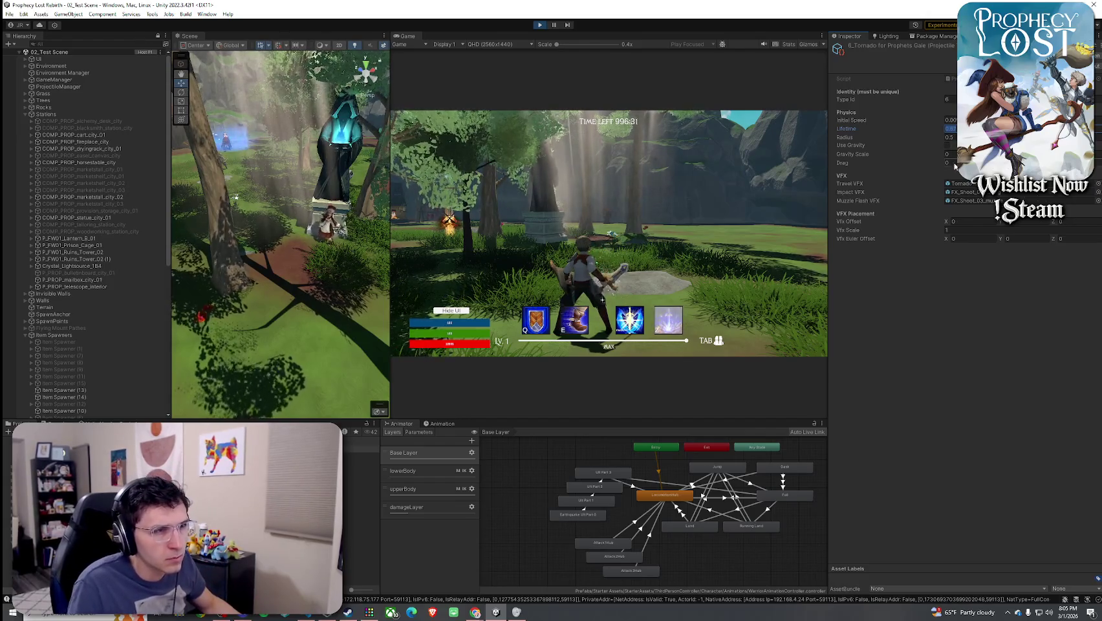
Chain sword attacks to fire slashes, tornadoes and green swirls, run forward, and toggle the inventory
click(766, 172)
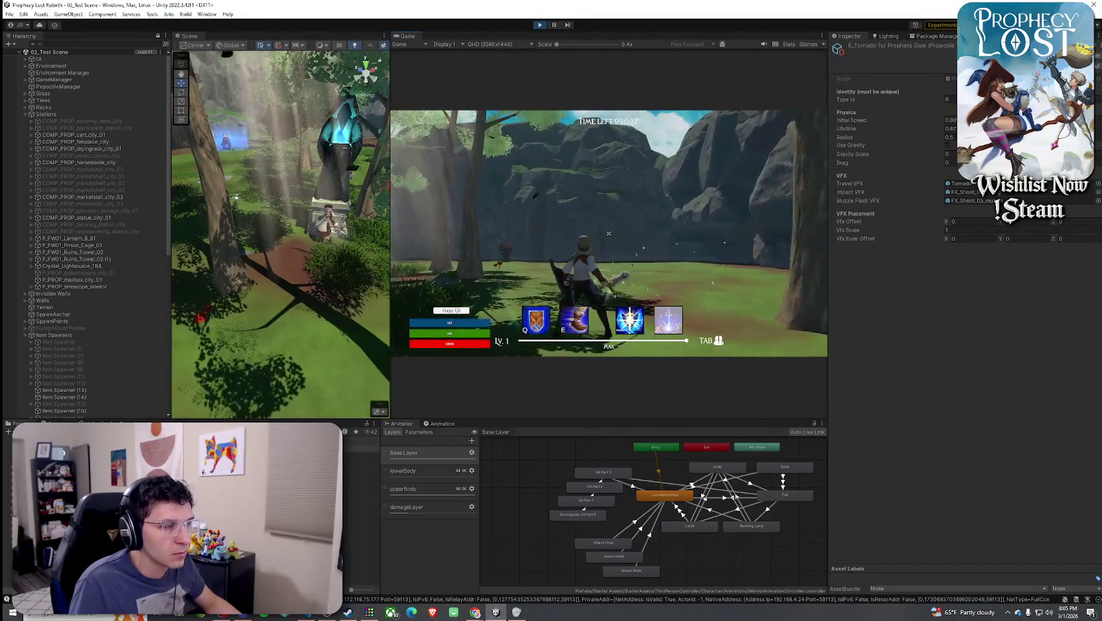
click(608, 233)
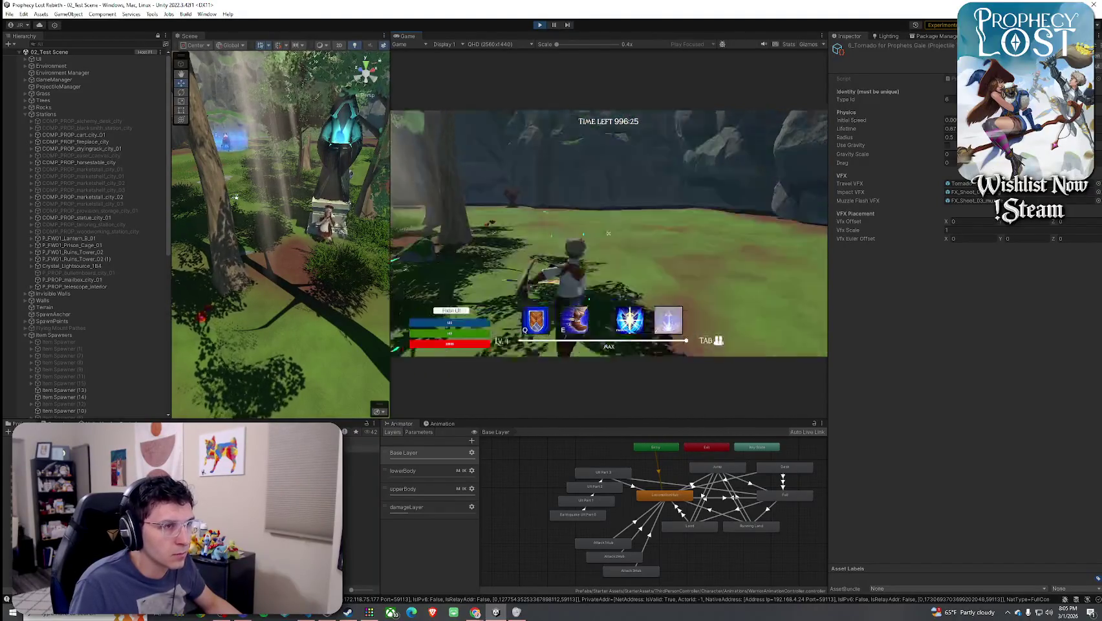
click(613, 227)
click(611, 229)
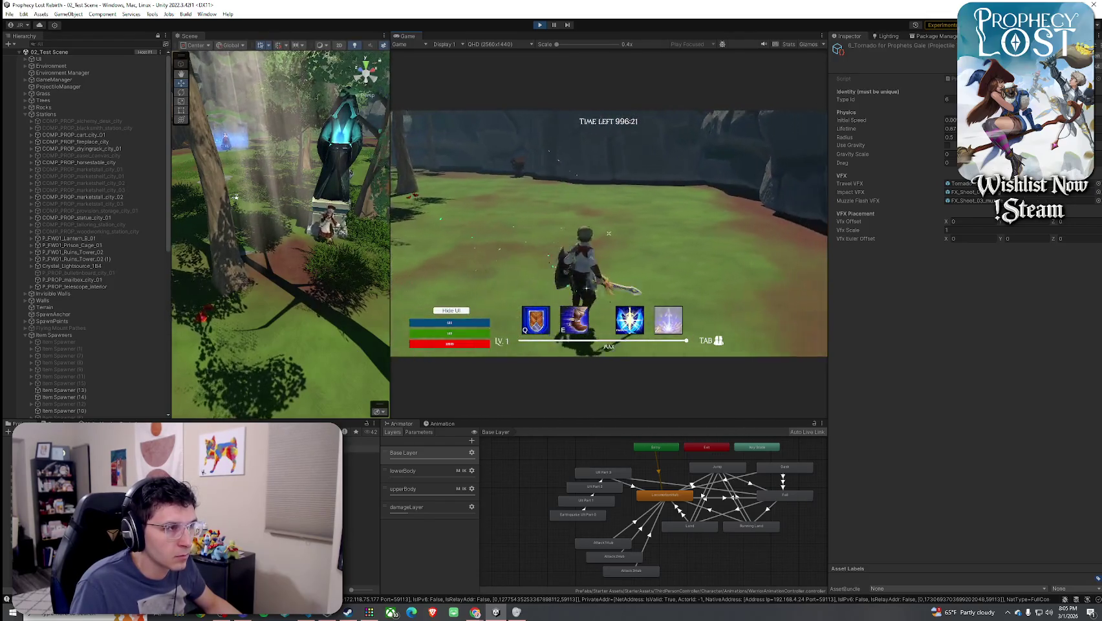
click(608, 233)
click(608, 233)
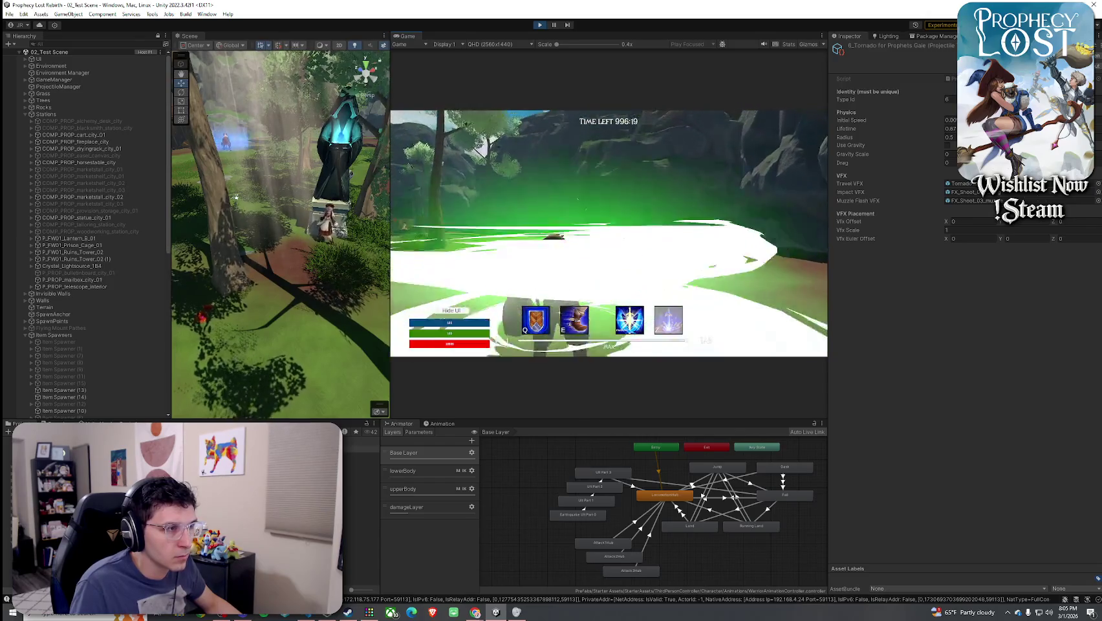
click(608, 233)
click(609, 233)
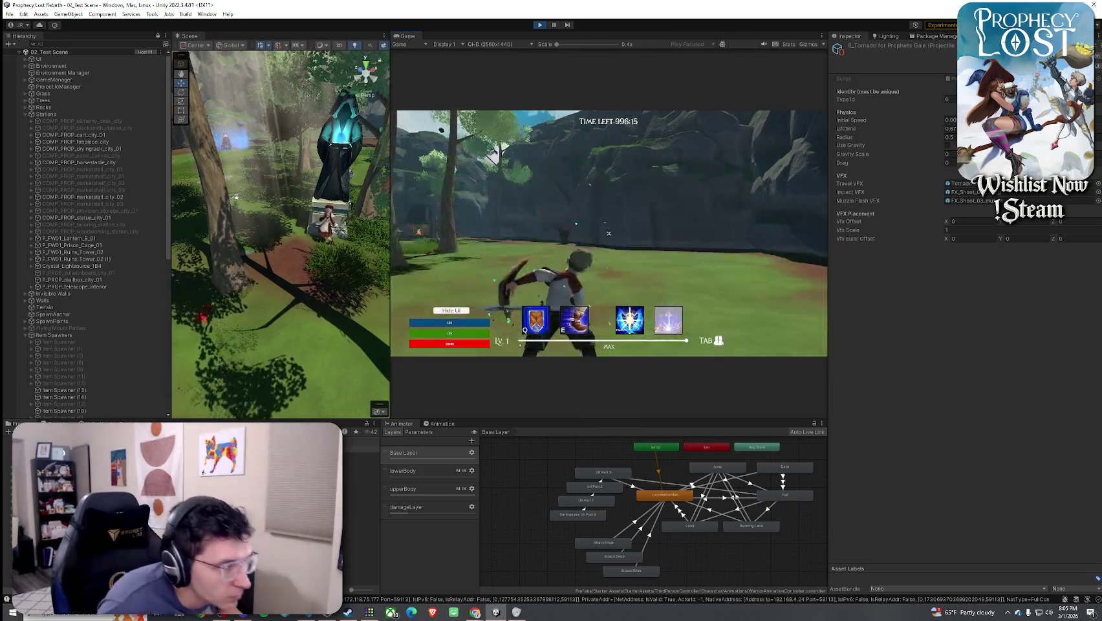
click(609, 233)
key(w)
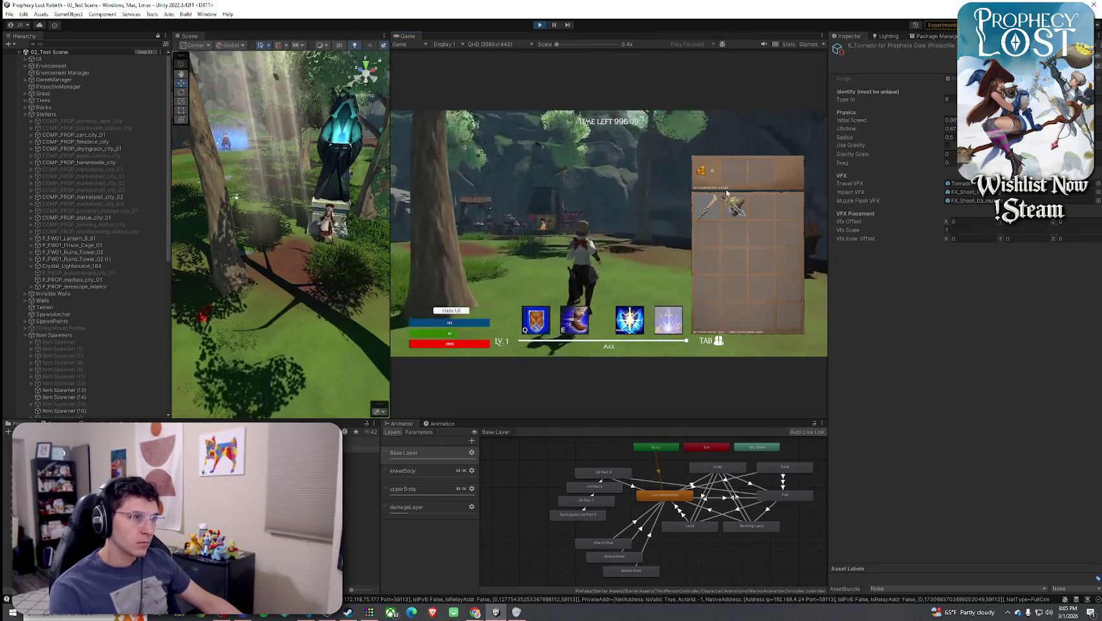
key(Tab)
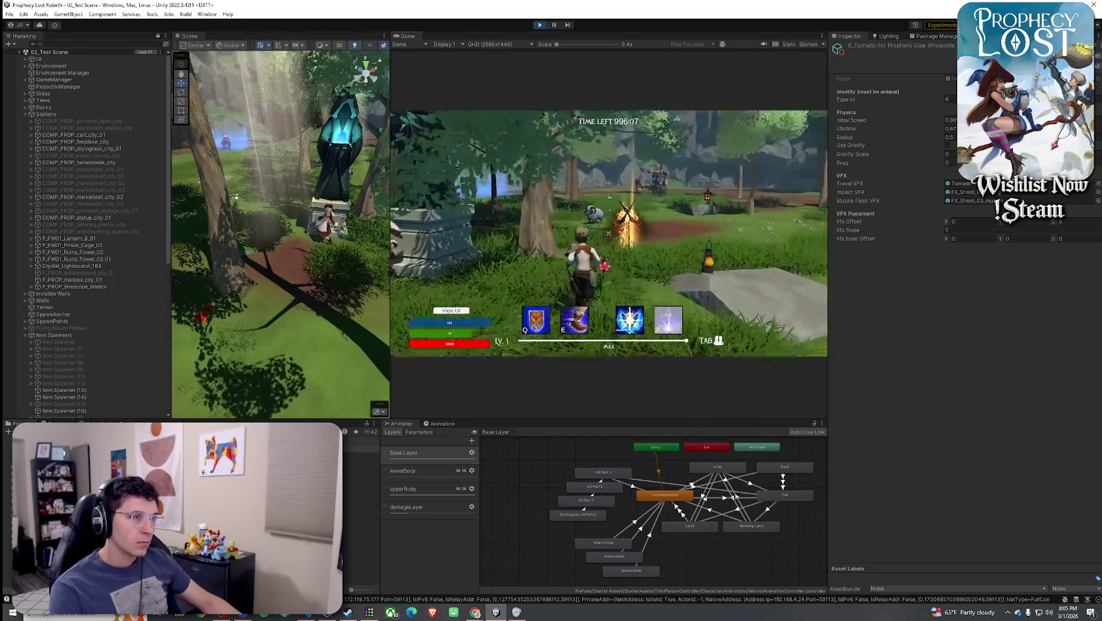
key(Tab)
key(Tab)
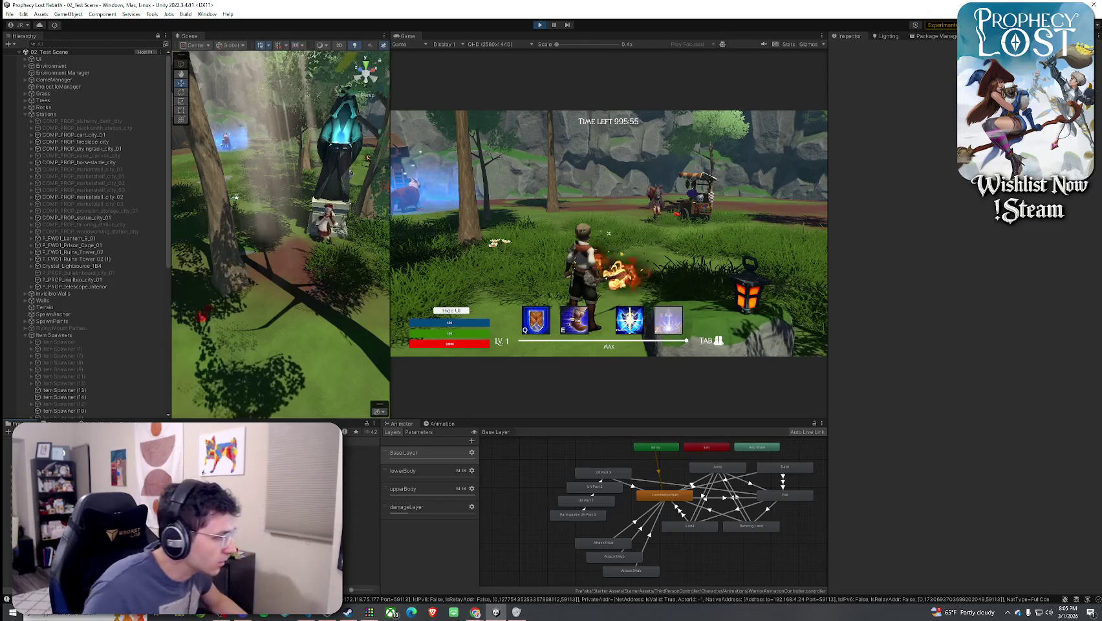
Open the Sword Slash 27 prefab from the sword item and set its Start Delay to 0.05
click(362, 454)
scroll(914, 401, down, 5)
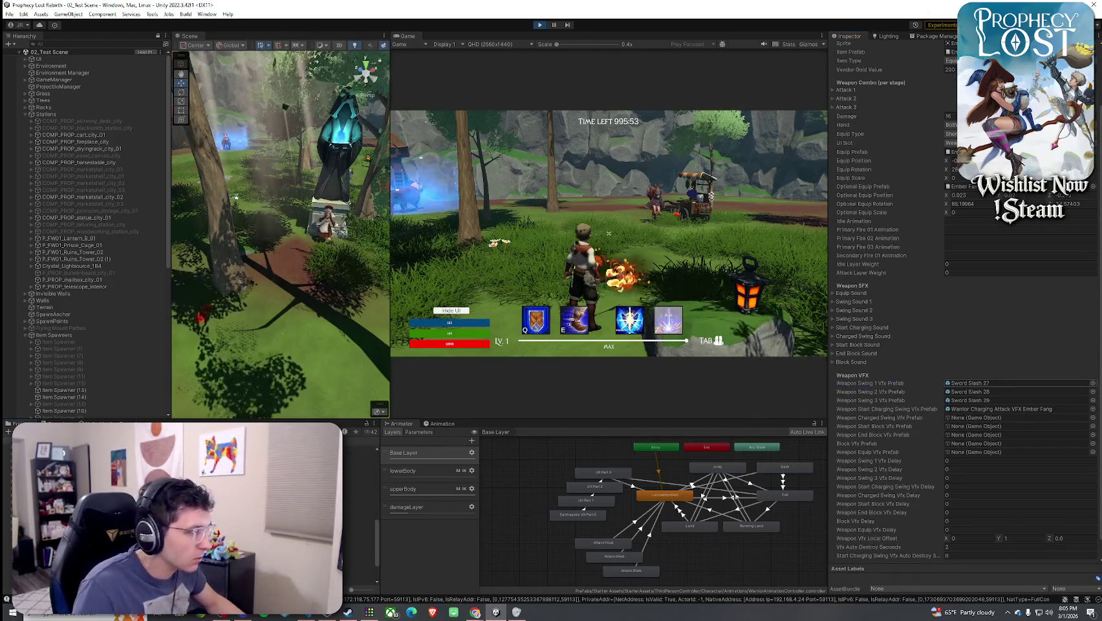
double_click(970, 383)
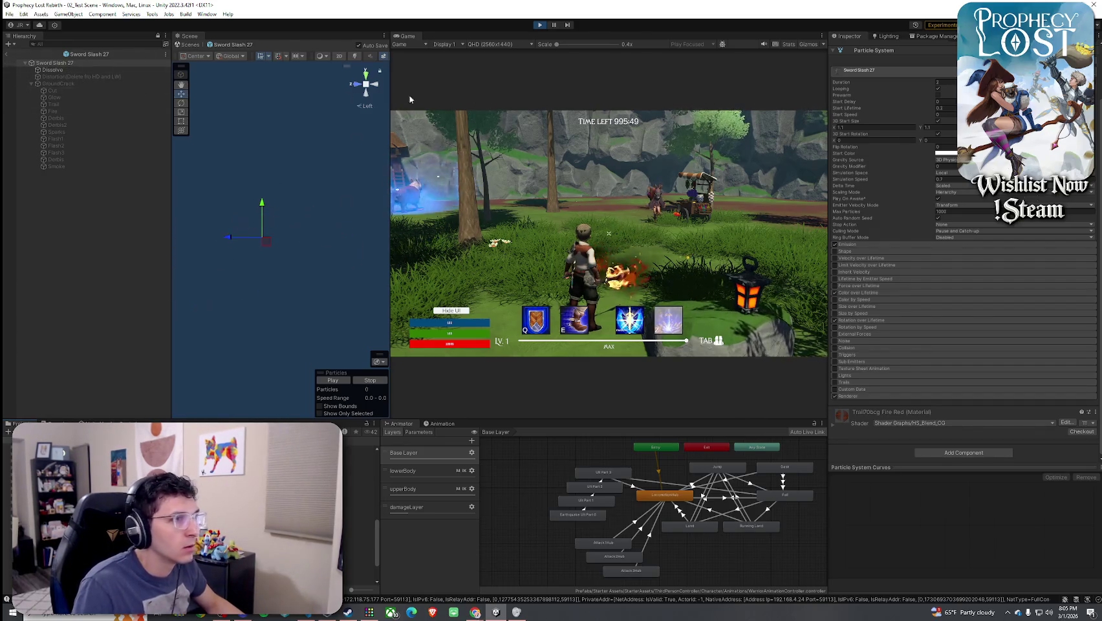
scroll(883, 171, up, 2)
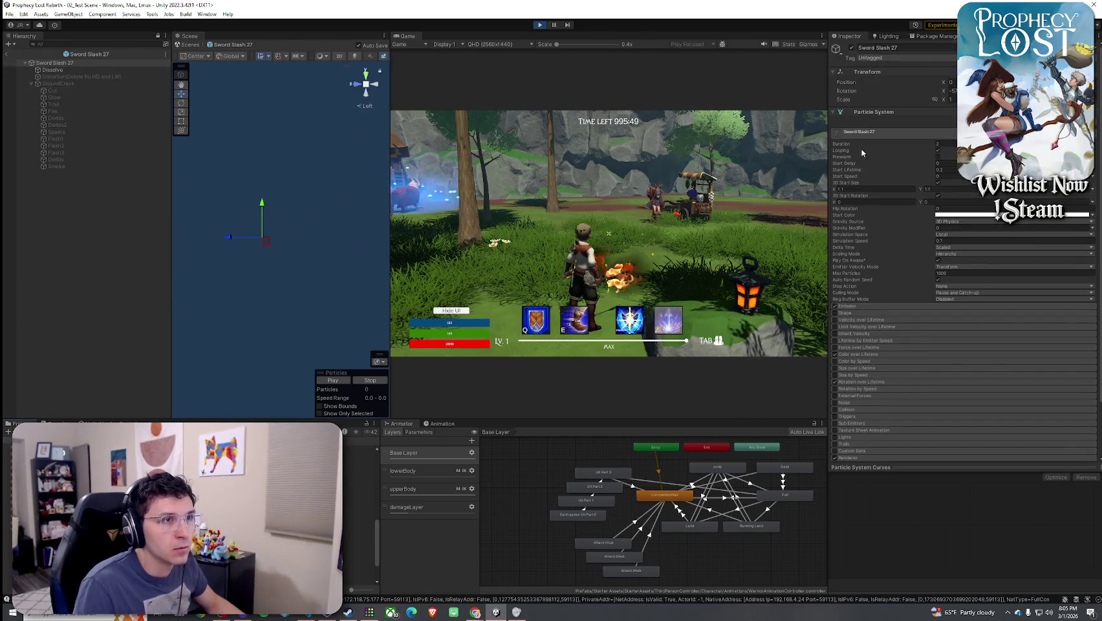
click(951, 163)
text(0.05)
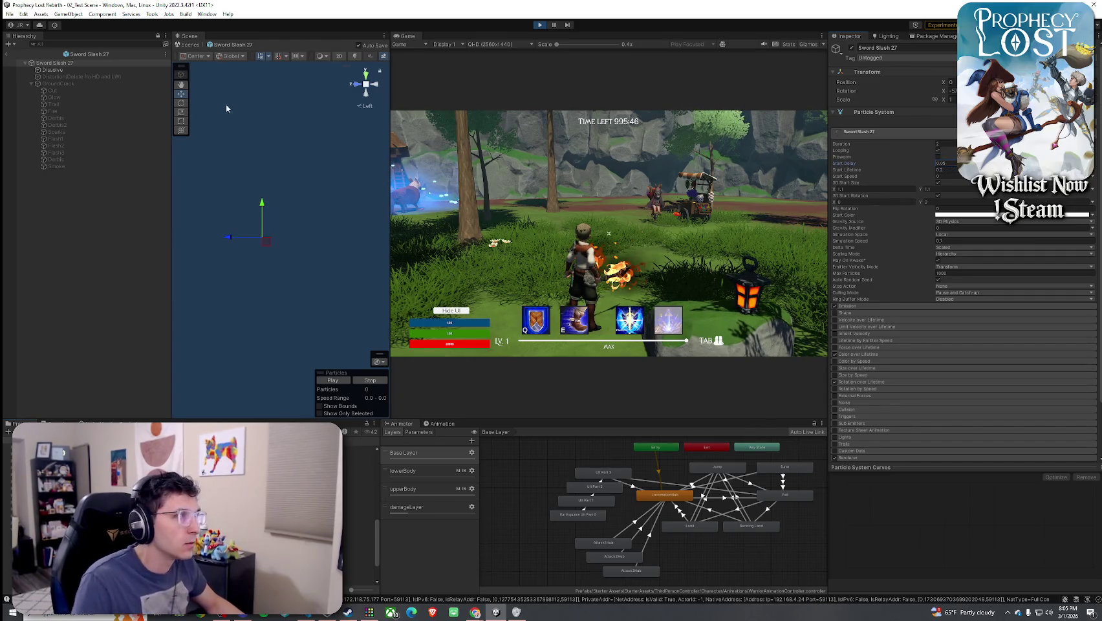
Set the Dissolve child effect's Start Delay to 0.15
click(84, 70)
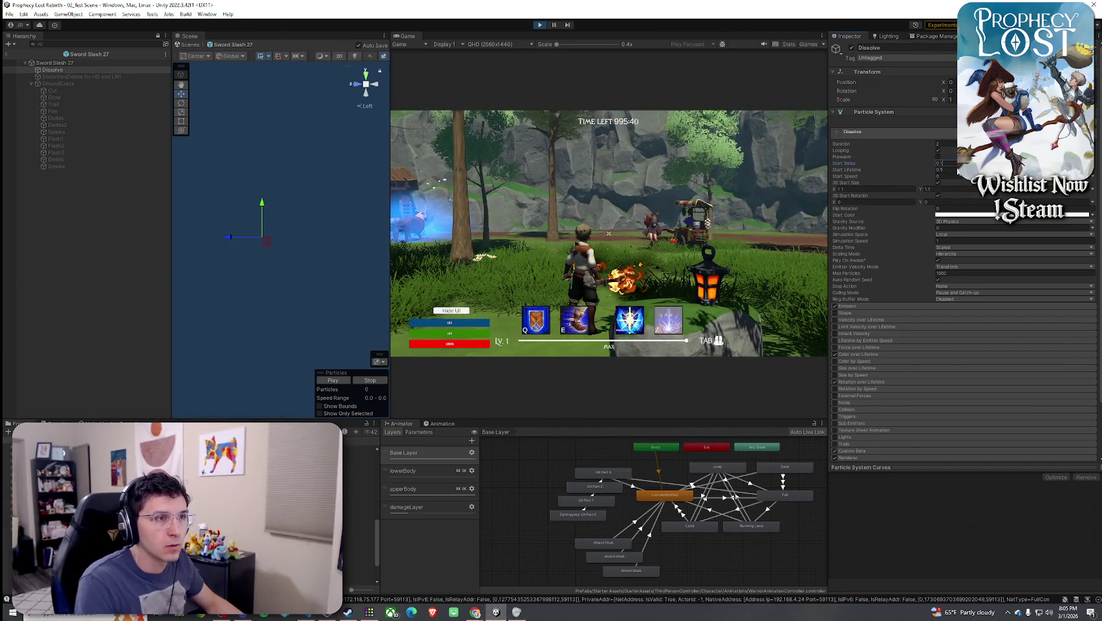
click(944, 163)
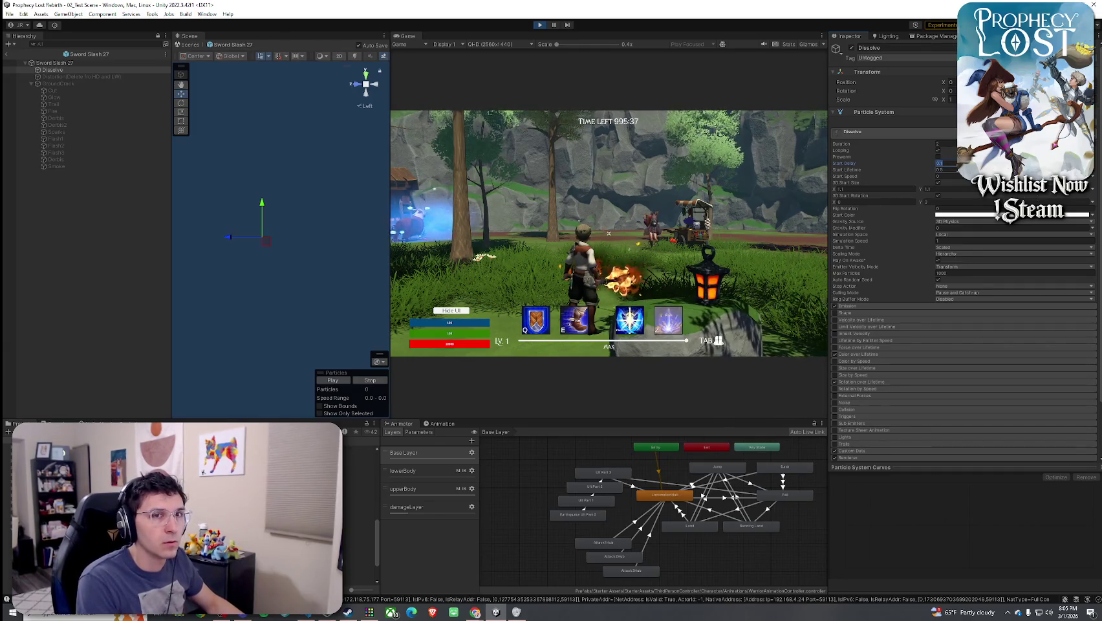
text(1)
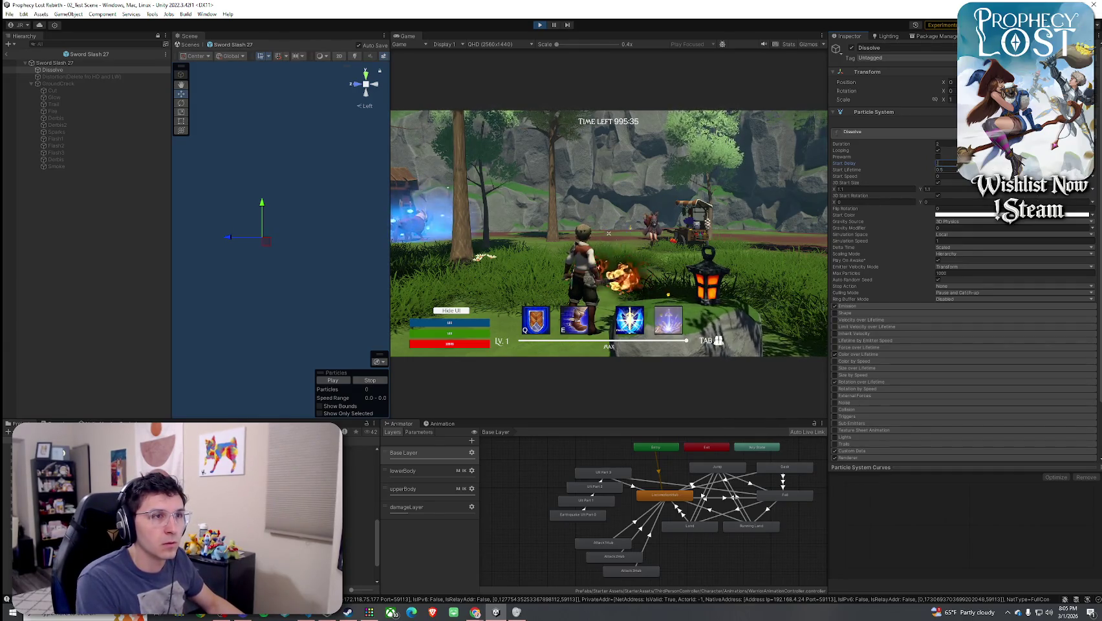
text(0.15)
key(Return)
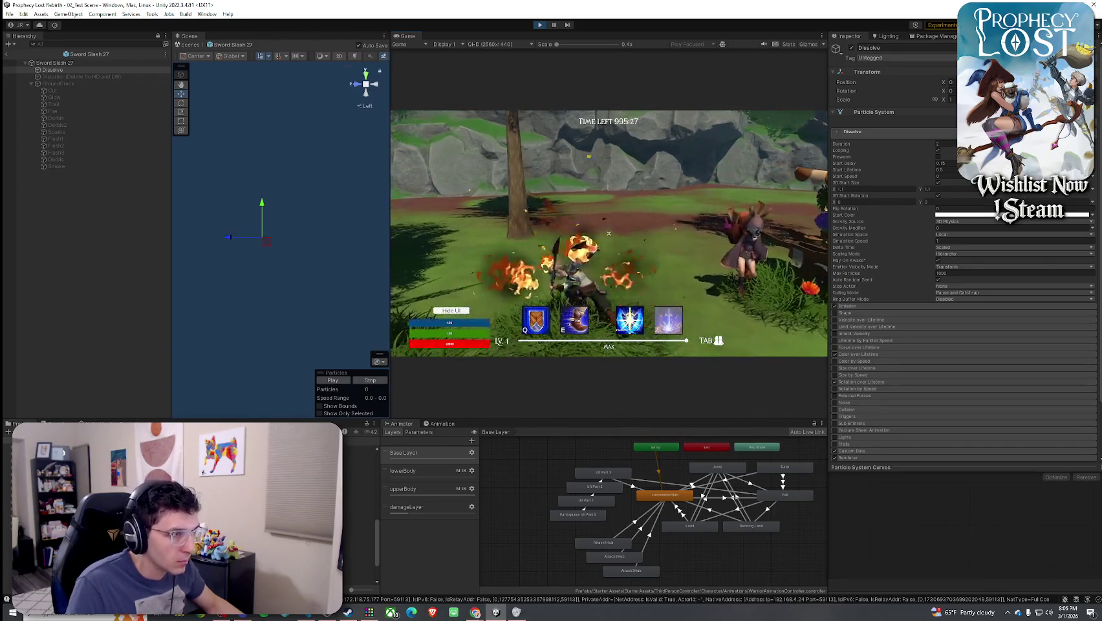
Test the slash timing in game, trying a Sword Slash 27 Start Delay of 0.5, then 0.05
click(81, 62)
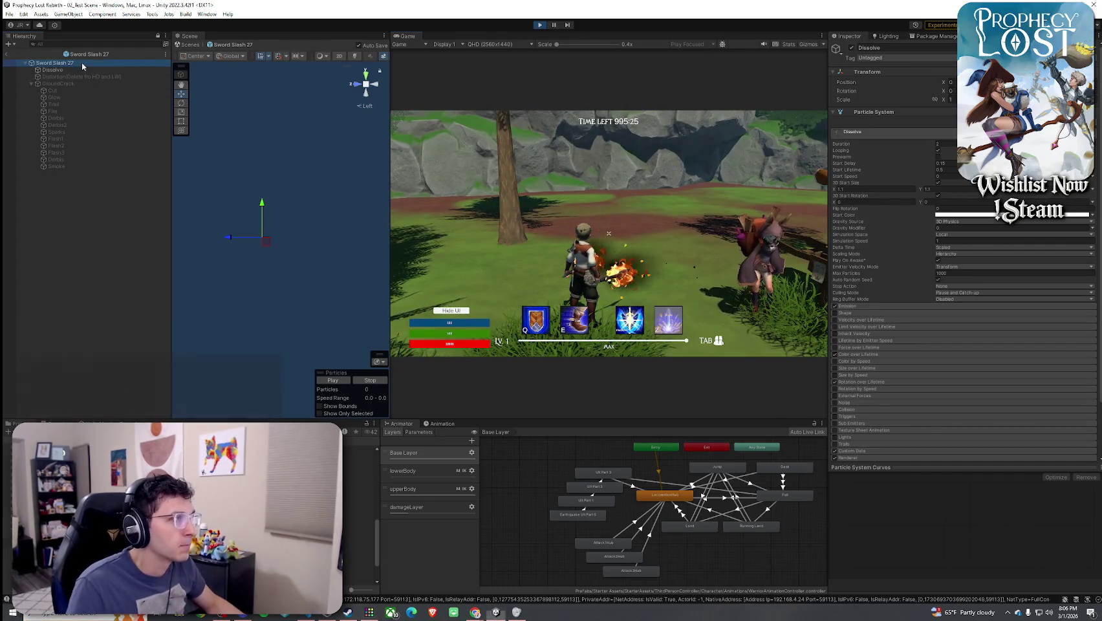
click(687, 230)
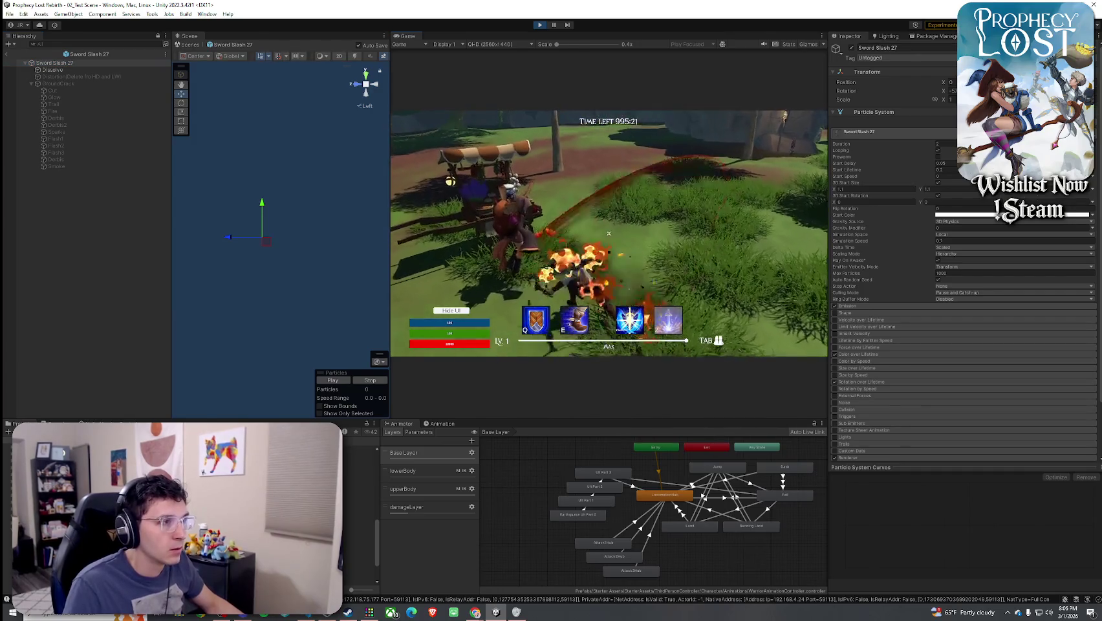
key(super)
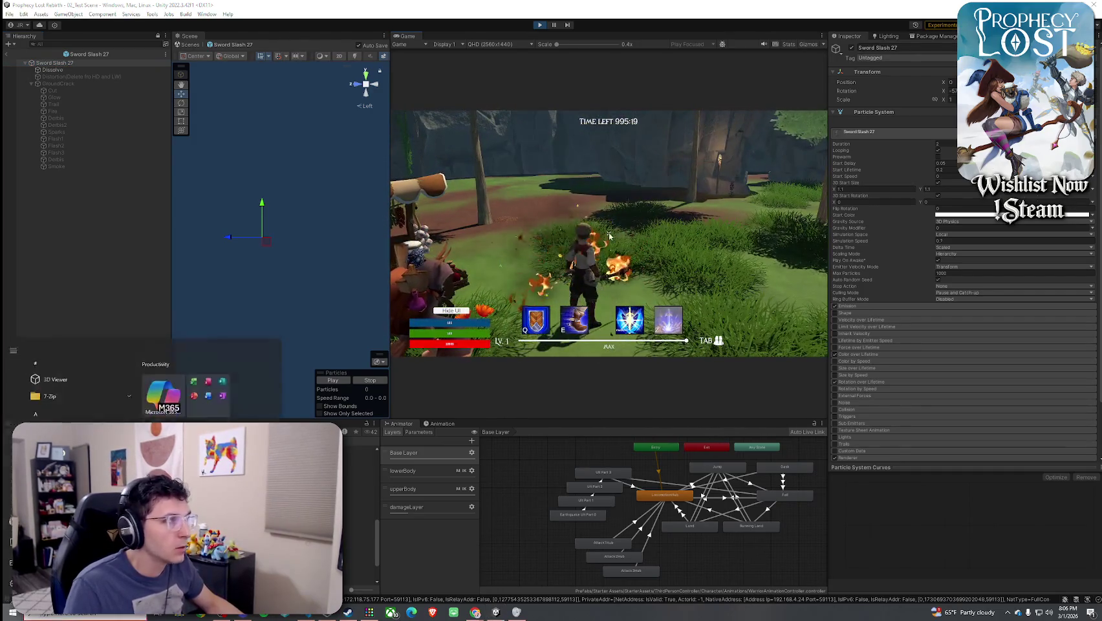
key(super)
text(0.5)
key(Return)
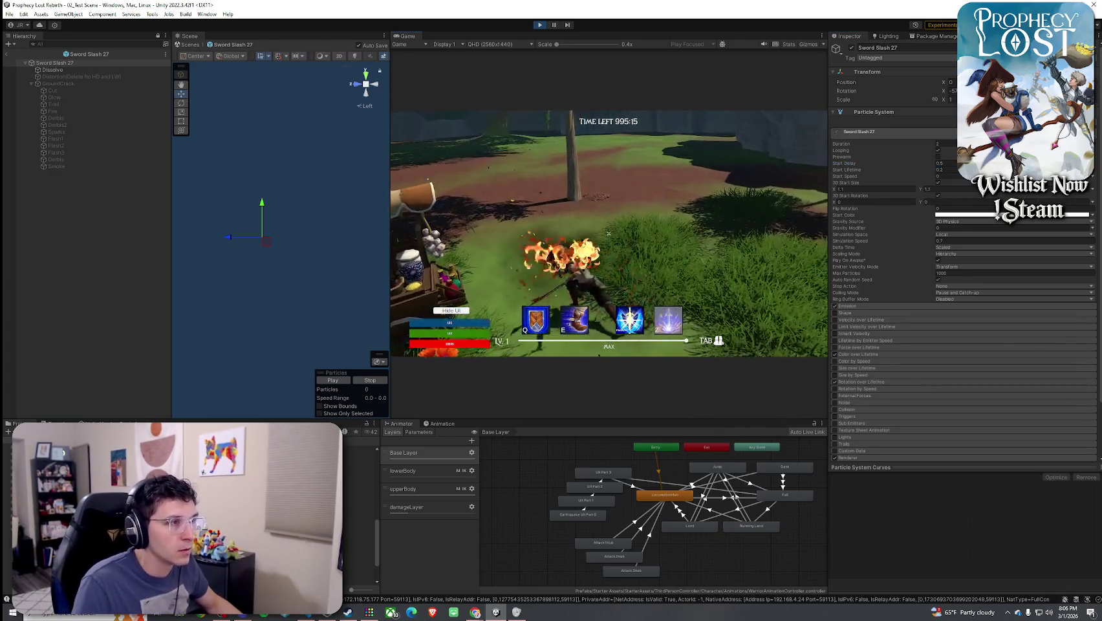
key(super)
key(super)
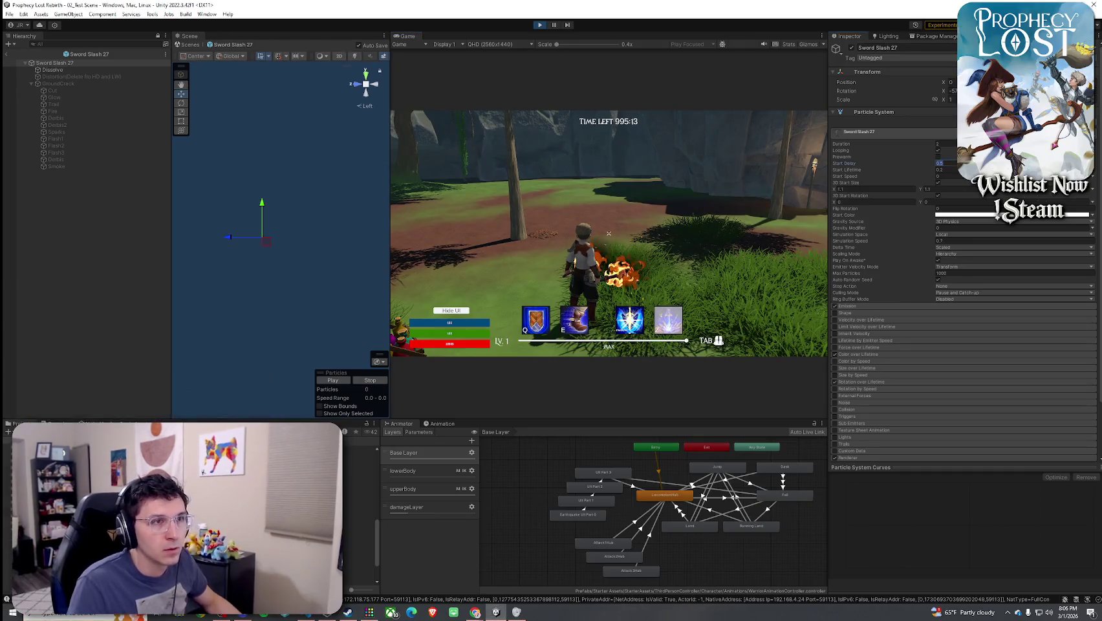
text(0.05)
key(Return)
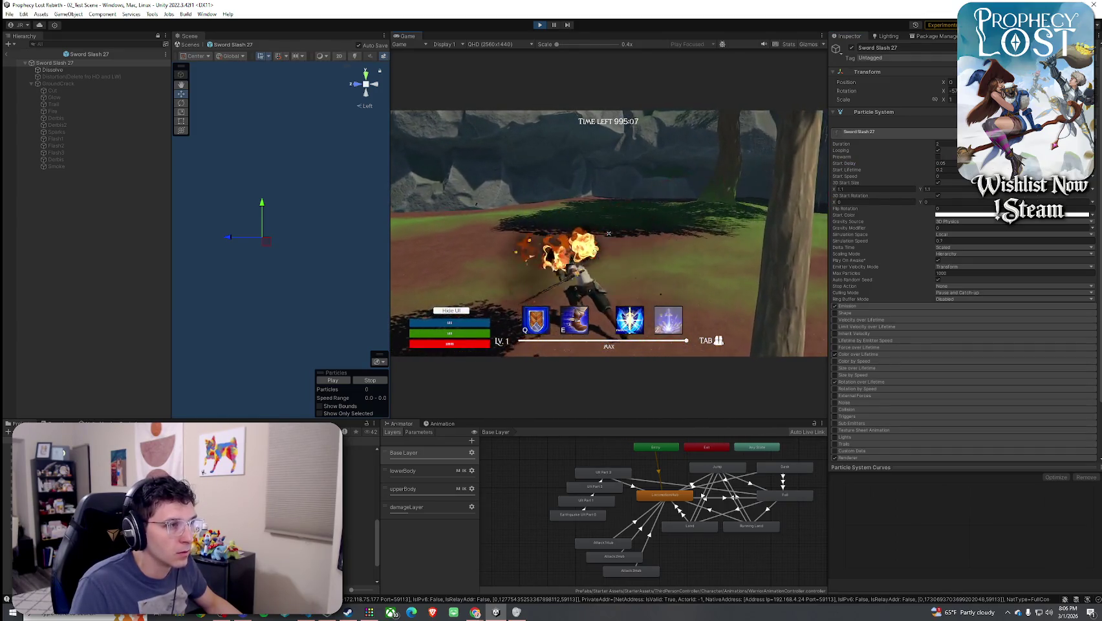
Clear the selection and open the Sword Slash 28 prefab for editing
key(super)
click(111, 320)
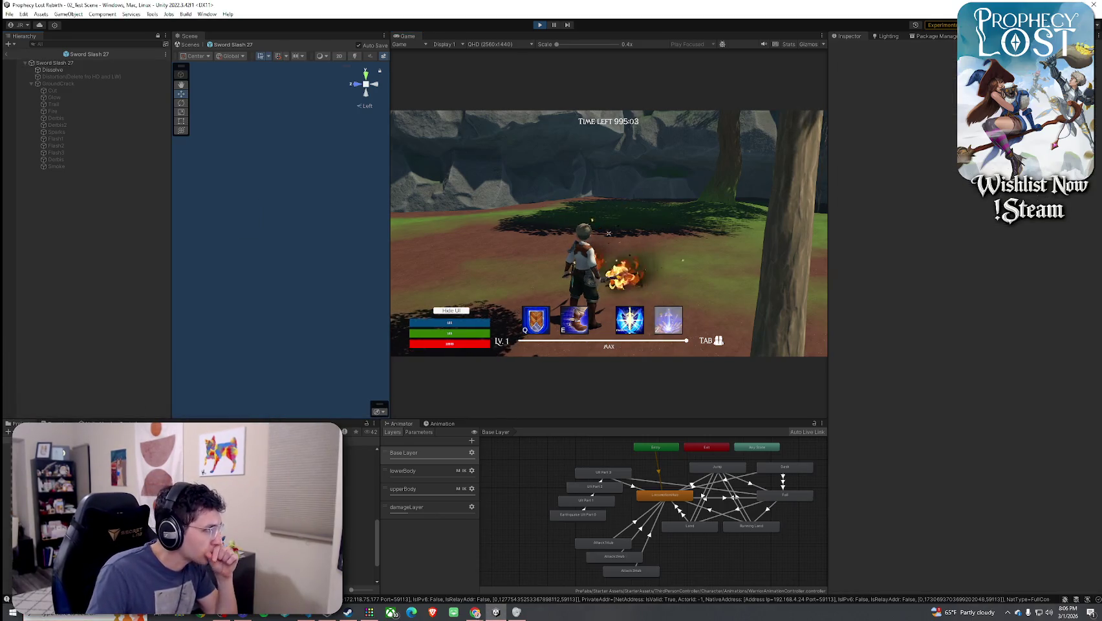
double_click(97, 452)
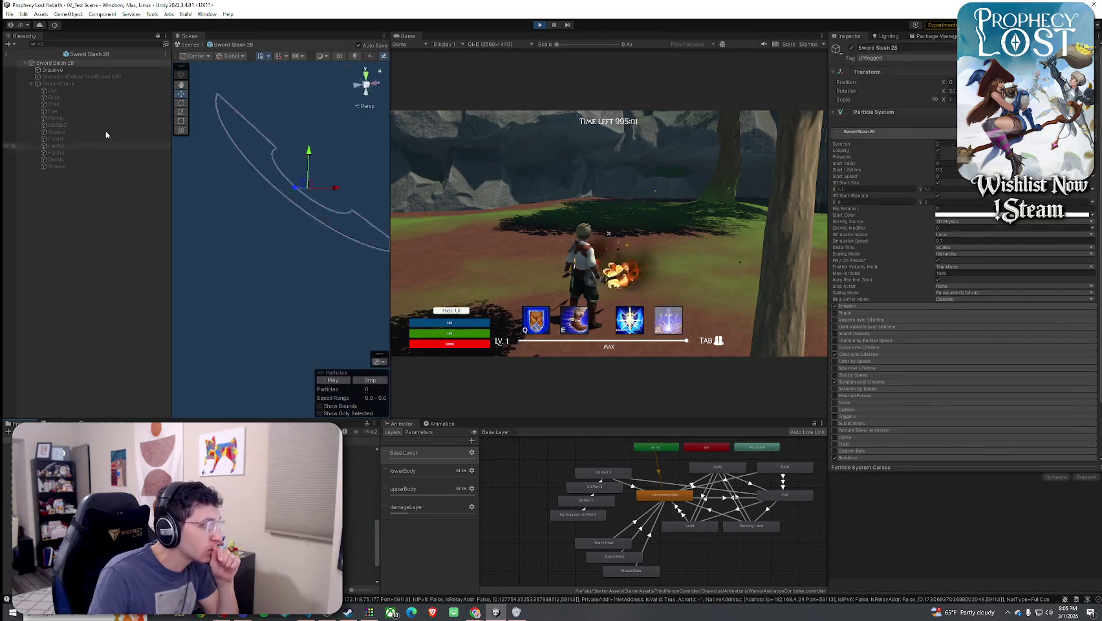
Edit the Start Delay of Sword Slash 28 and its Dissolve child, then test with three sword swings
click(938, 163)
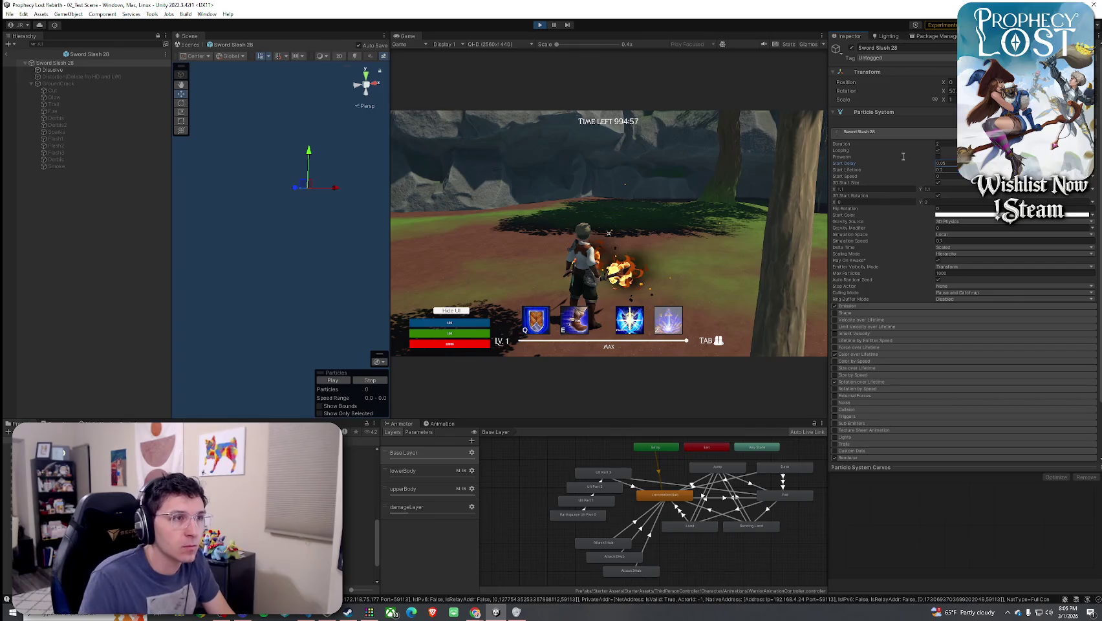
click(86, 69)
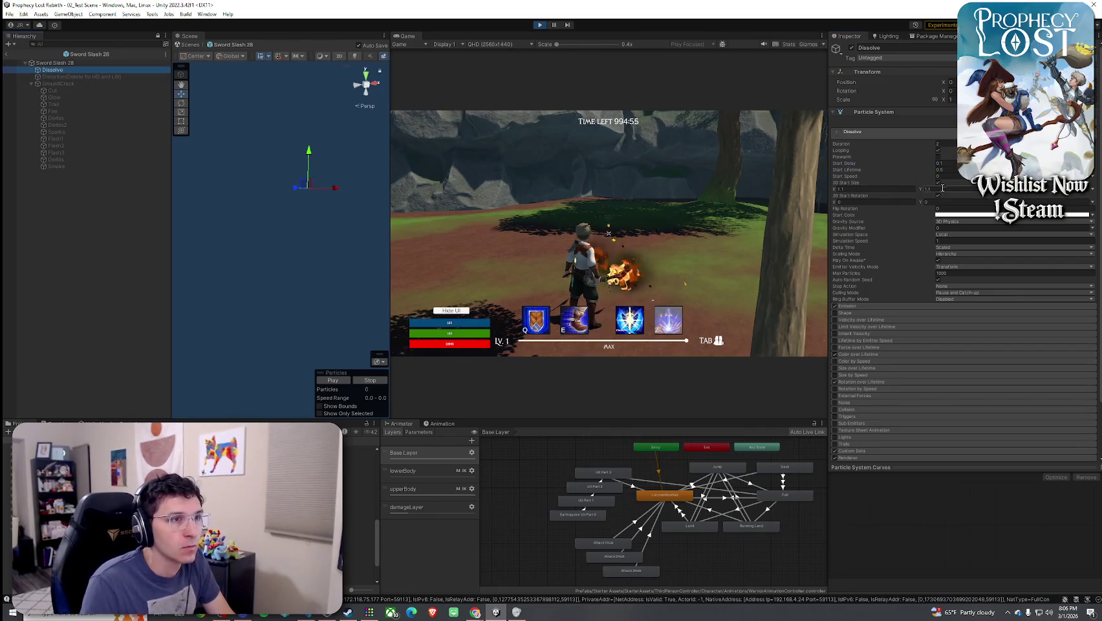
click(944, 161)
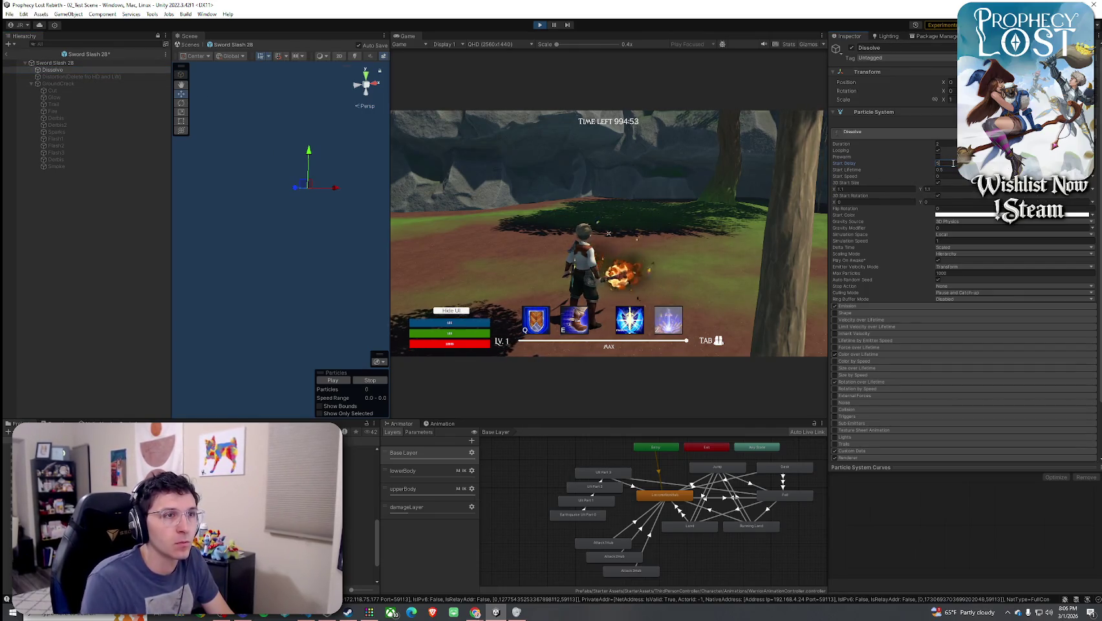
text(.15)
click(609, 233)
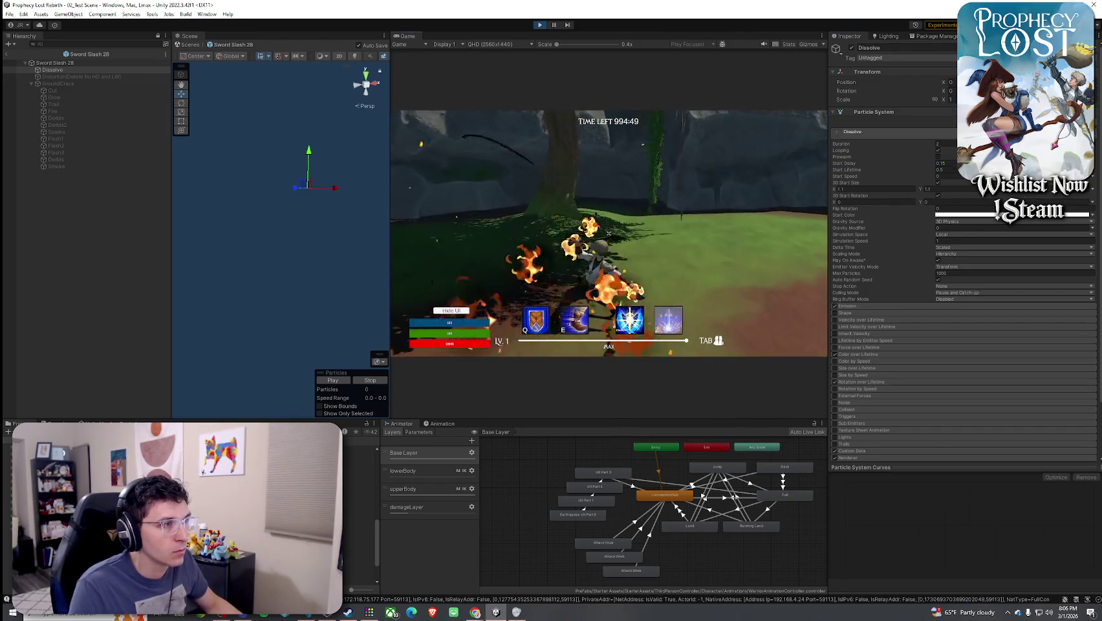
click(608, 232)
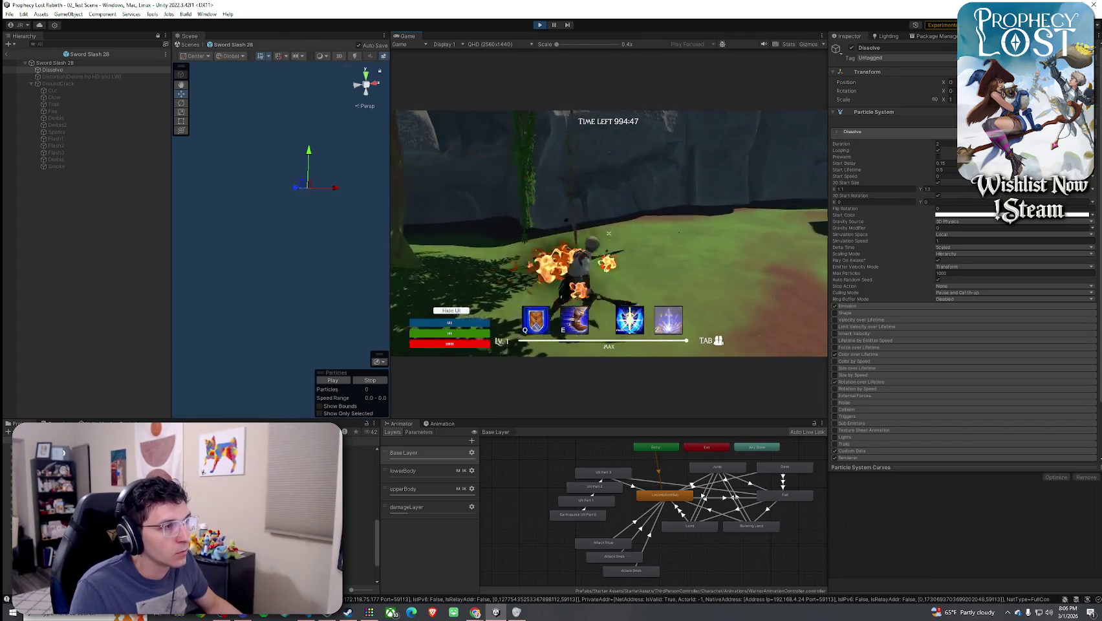
click(609, 232)
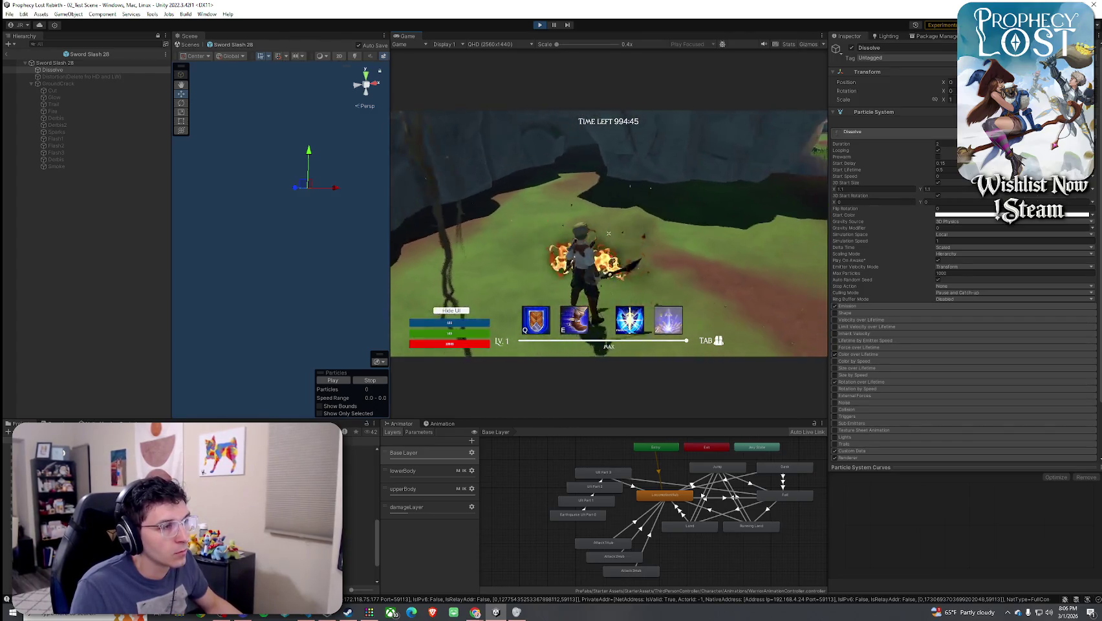
click(609, 232)
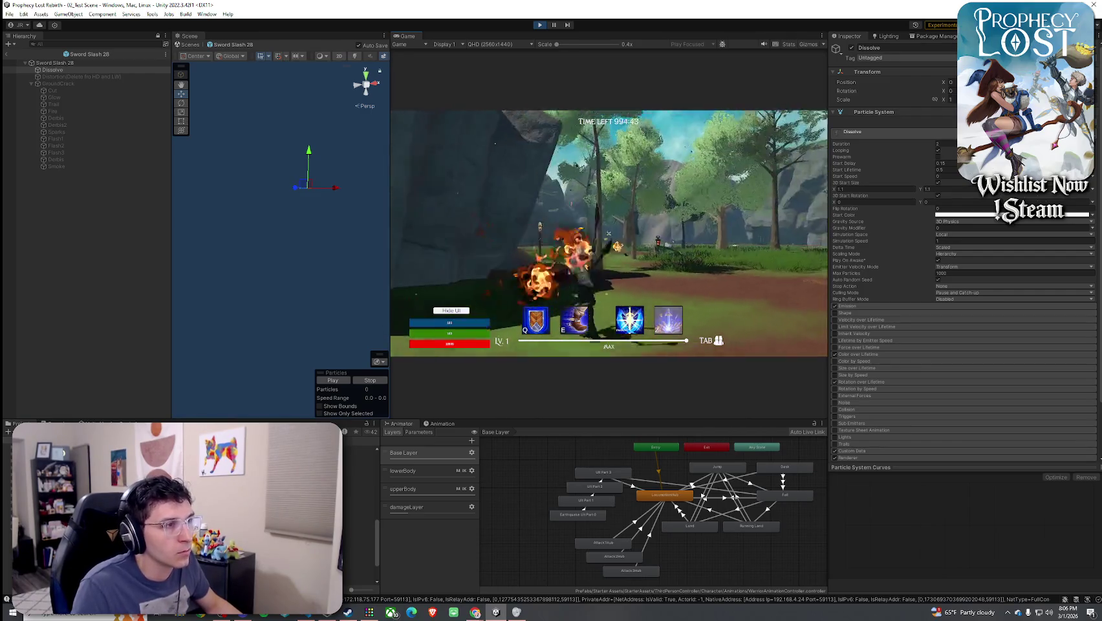
click(609, 233)
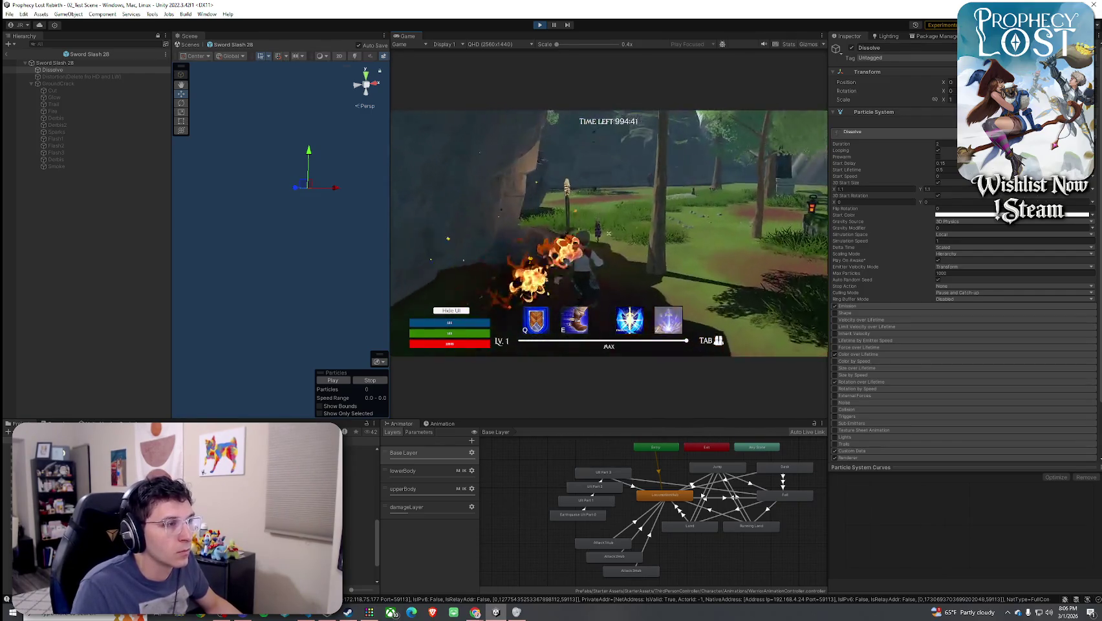
click(609, 233)
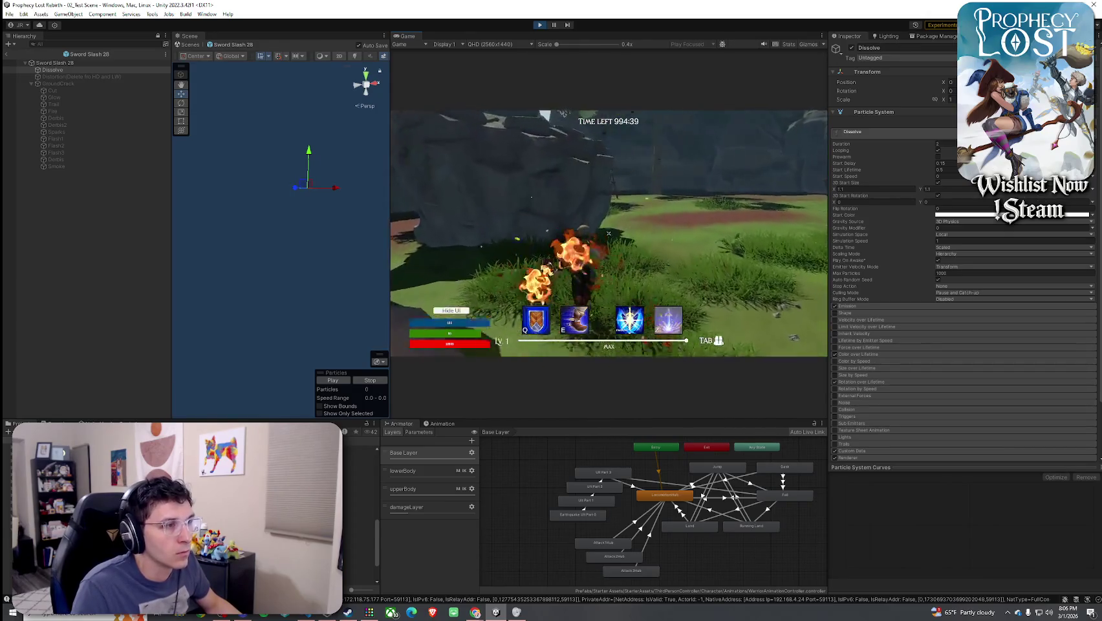
click(609, 232)
click(608, 233)
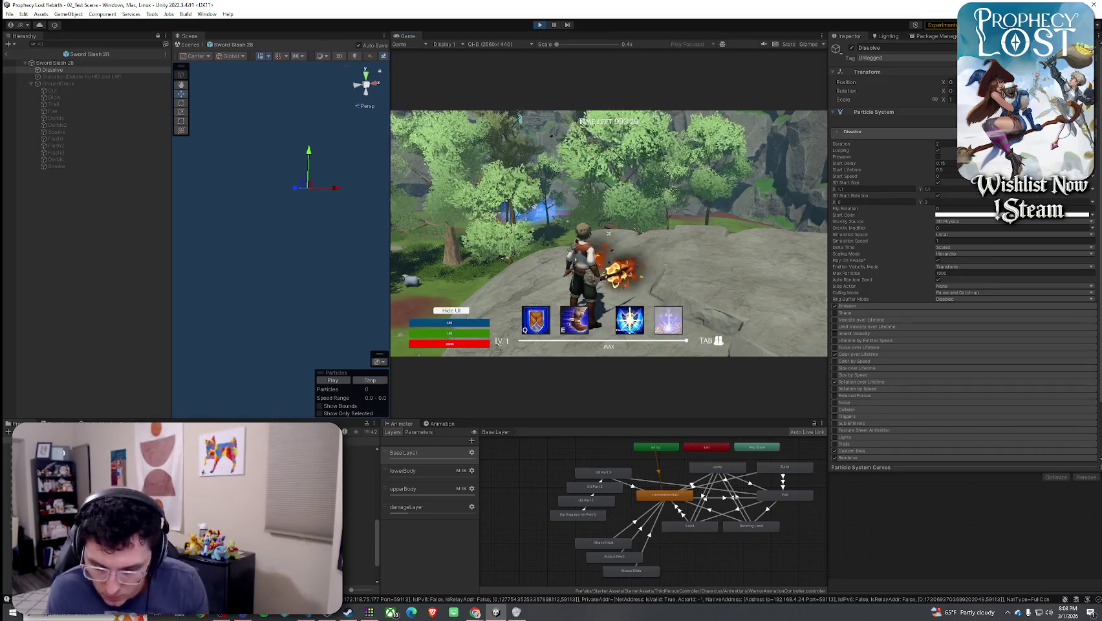
Run toward the enemy swinging the sword repeatedly, toggle the inventory, and jump
click(608, 232)
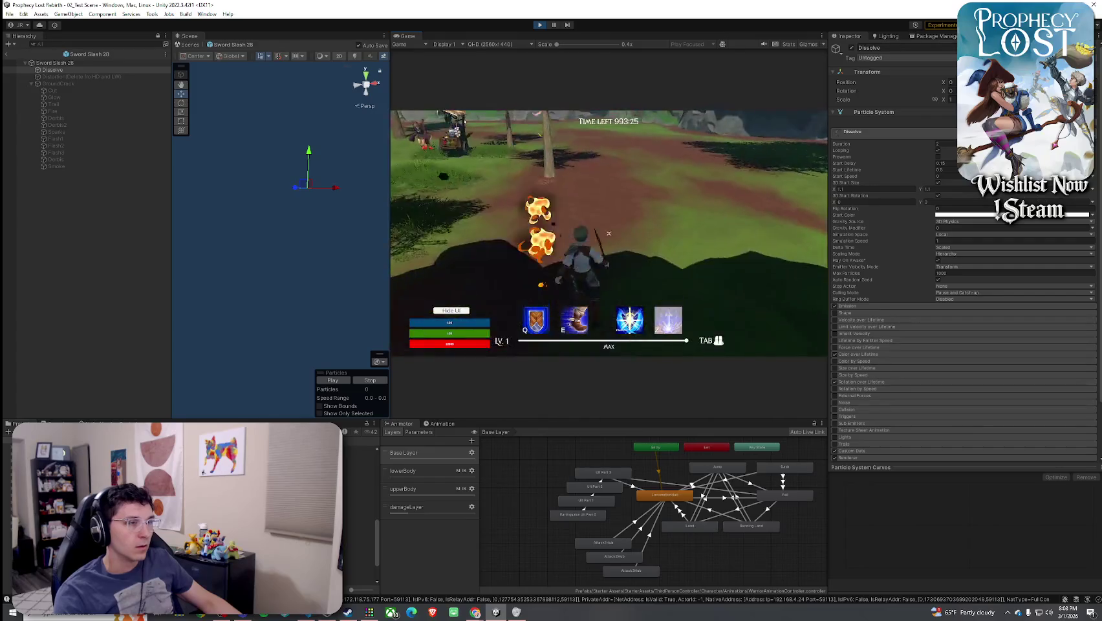
key(w)
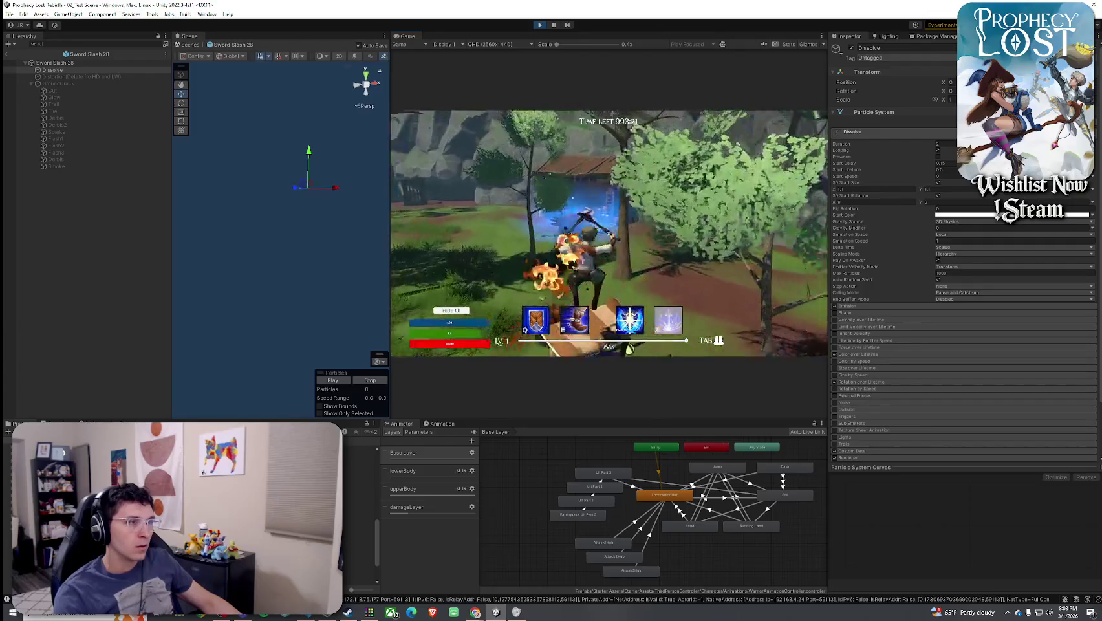
click(609, 233)
key(w)
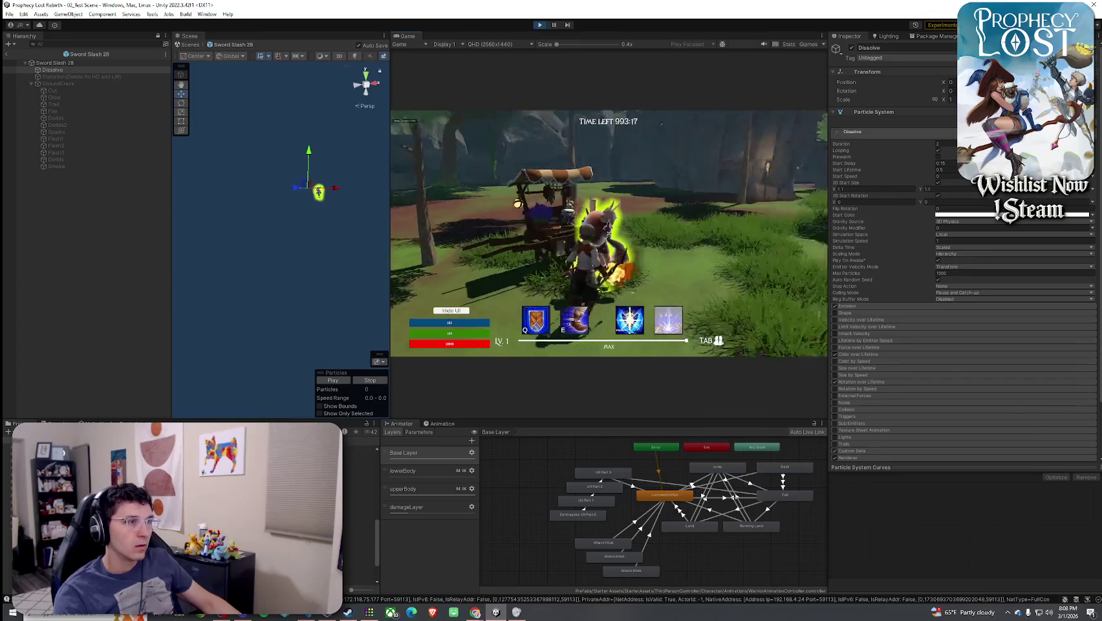
click(609, 233)
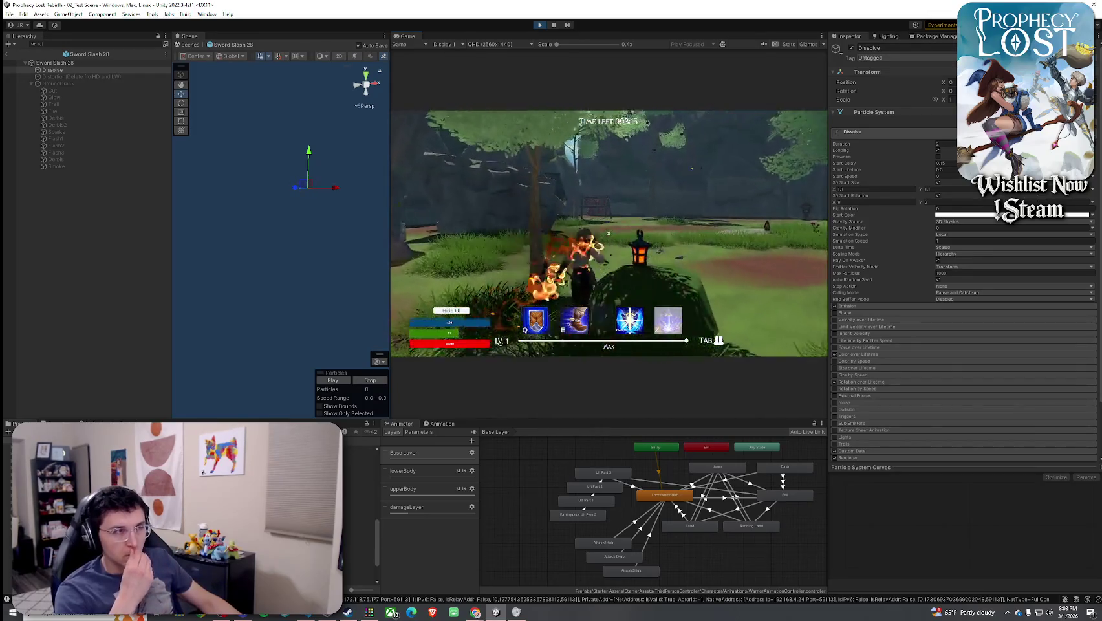
click(608, 233)
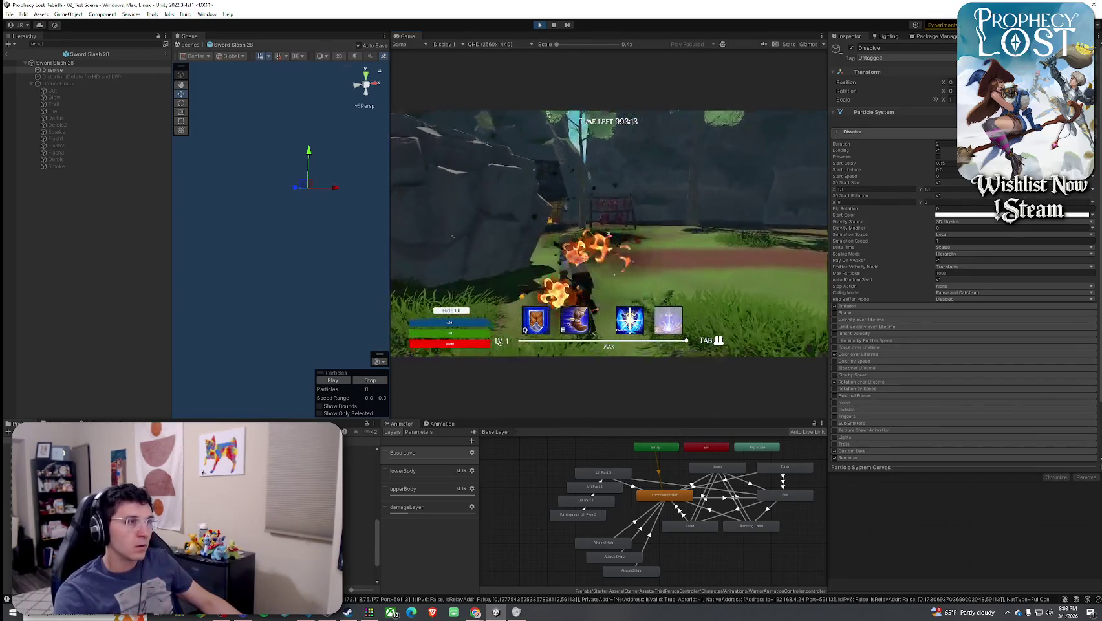
click(608, 232)
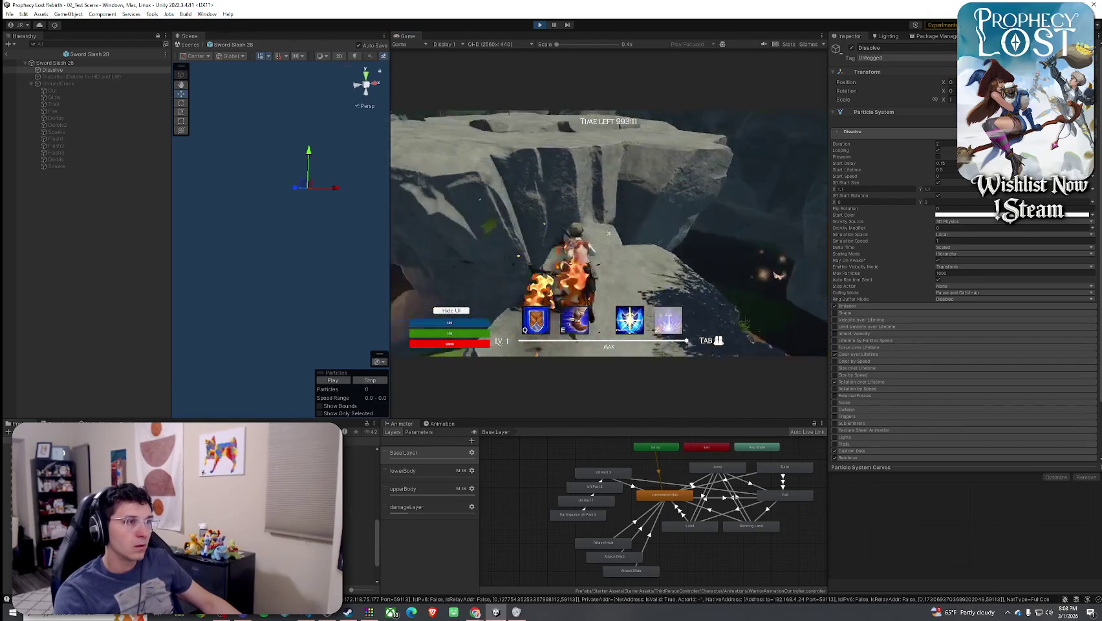
click(609, 233)
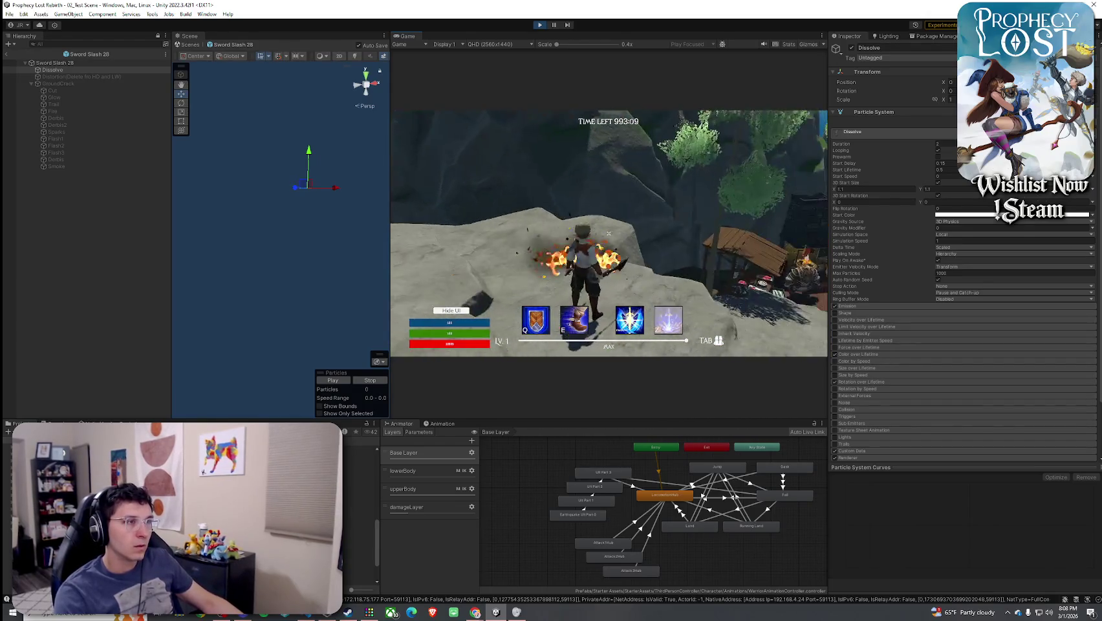
key(Tab)
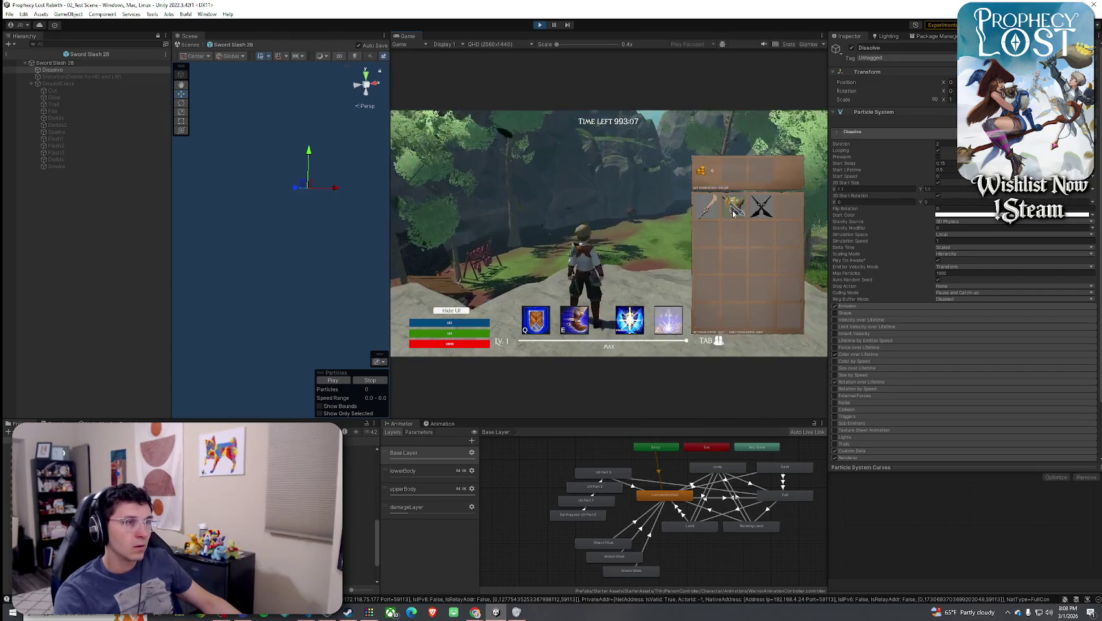
key(Tab)
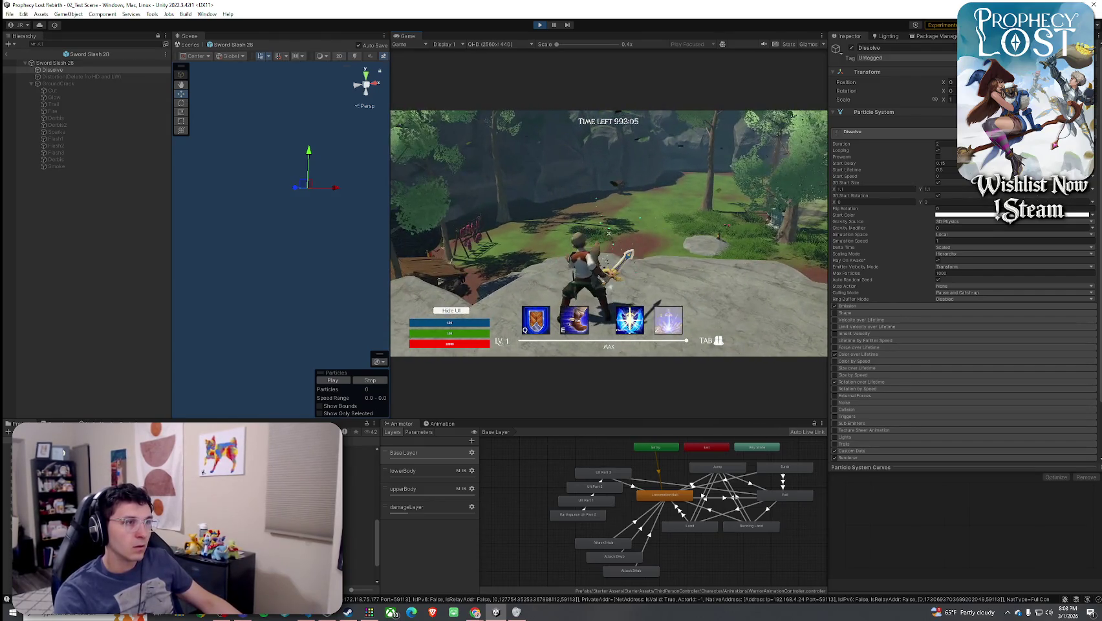
key(space)
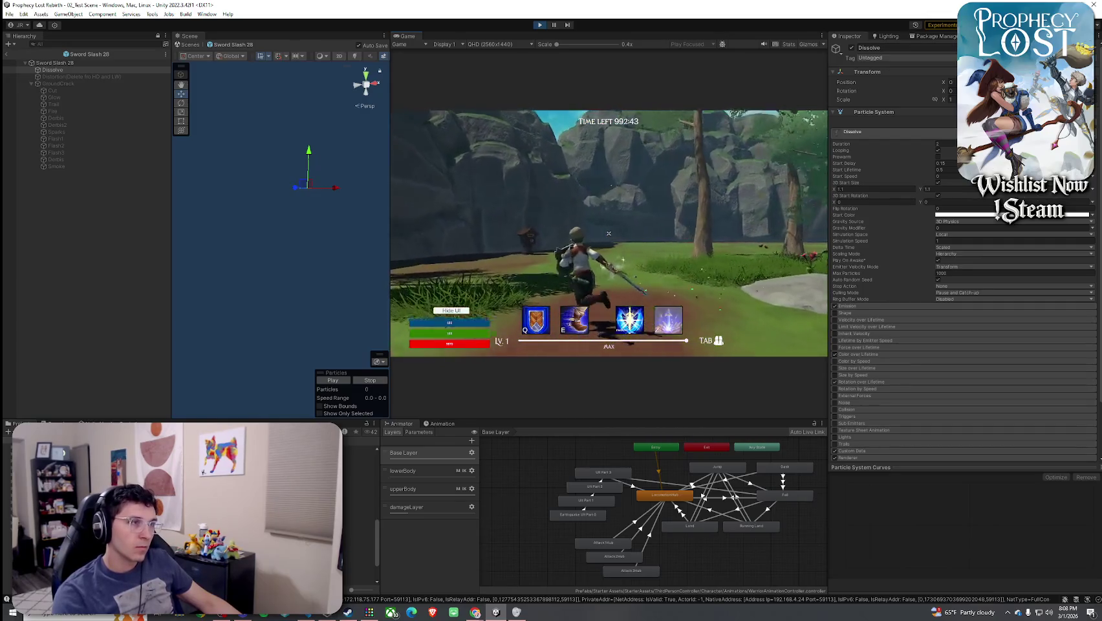
Swing the sword three times to check the slash timing, then open the inventory
click(608, 233)
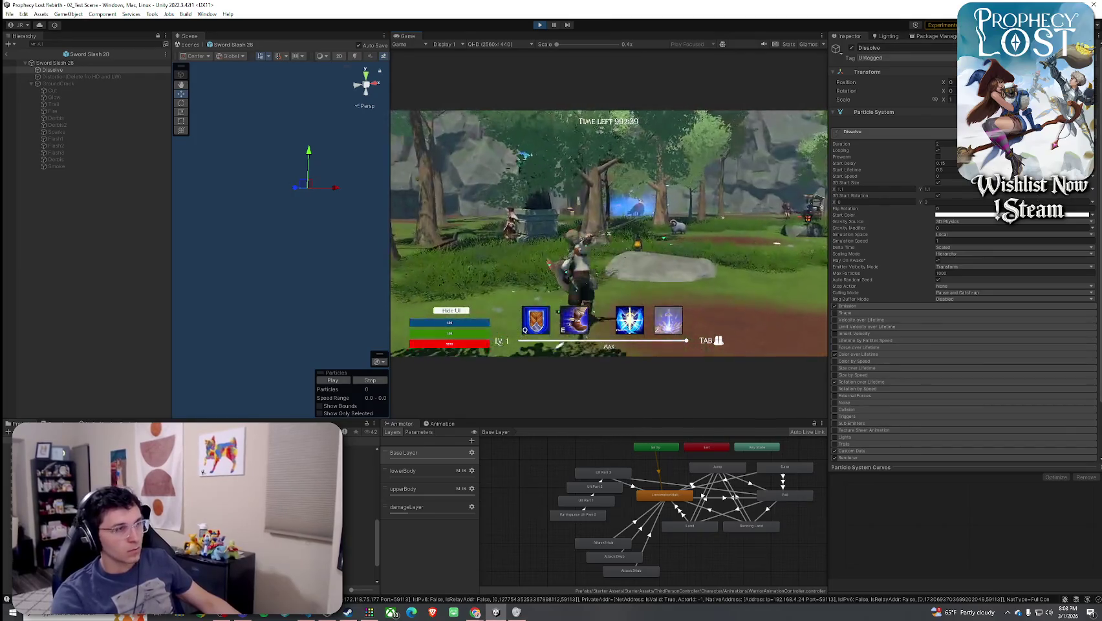
click(609, 232)
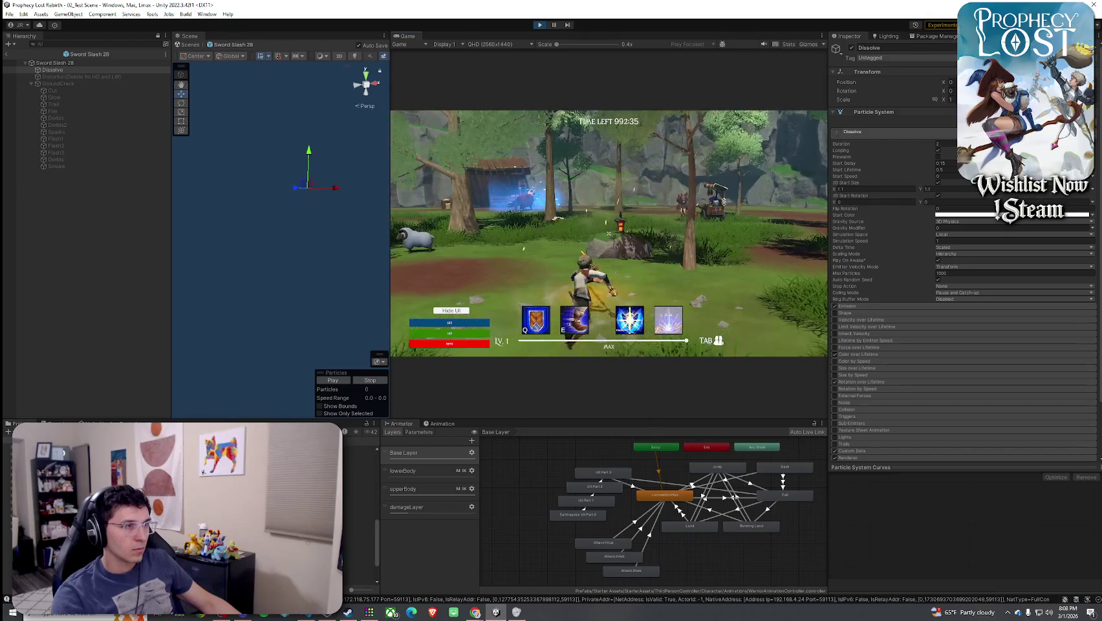
click(609, 232)
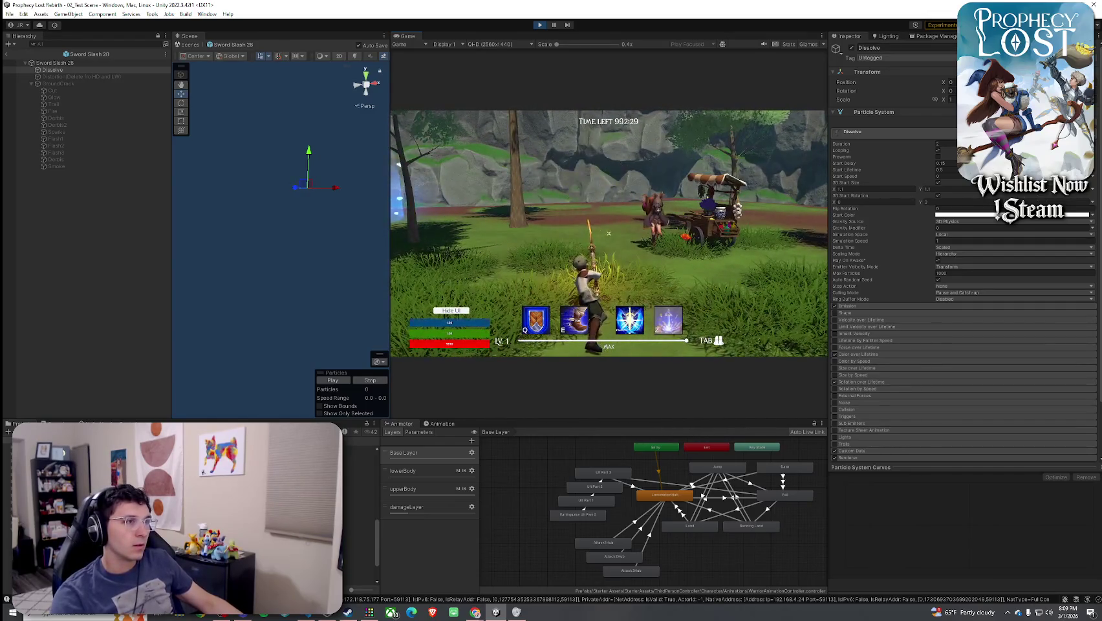
key(Tab)
key(Tab)
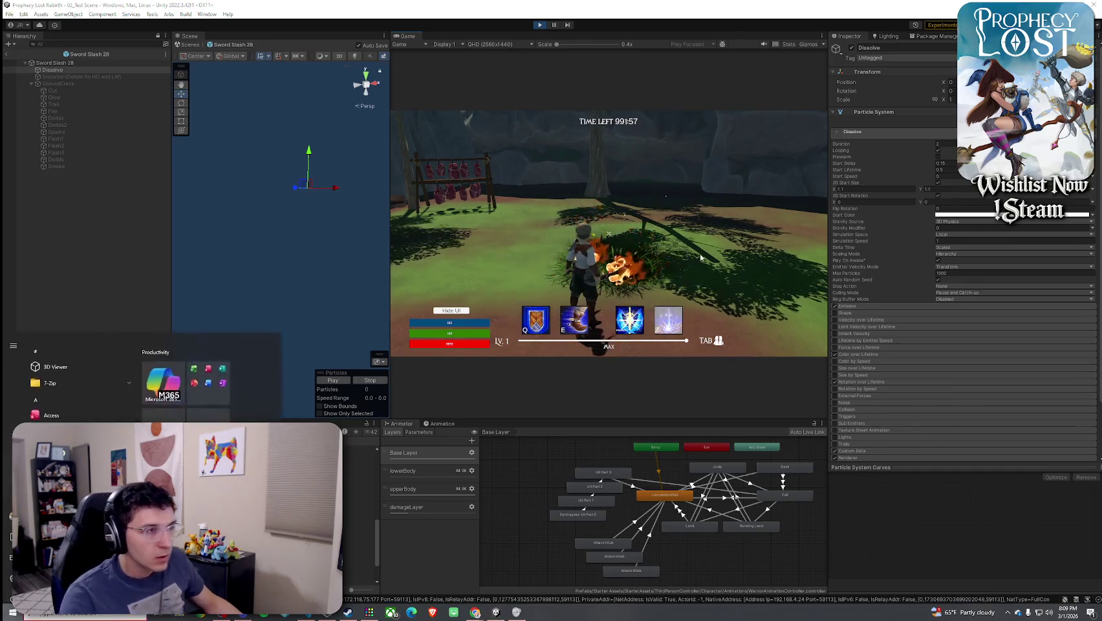
Deselect the Dissolve object and select the Sword Slash 29 effect
click(165, 307)
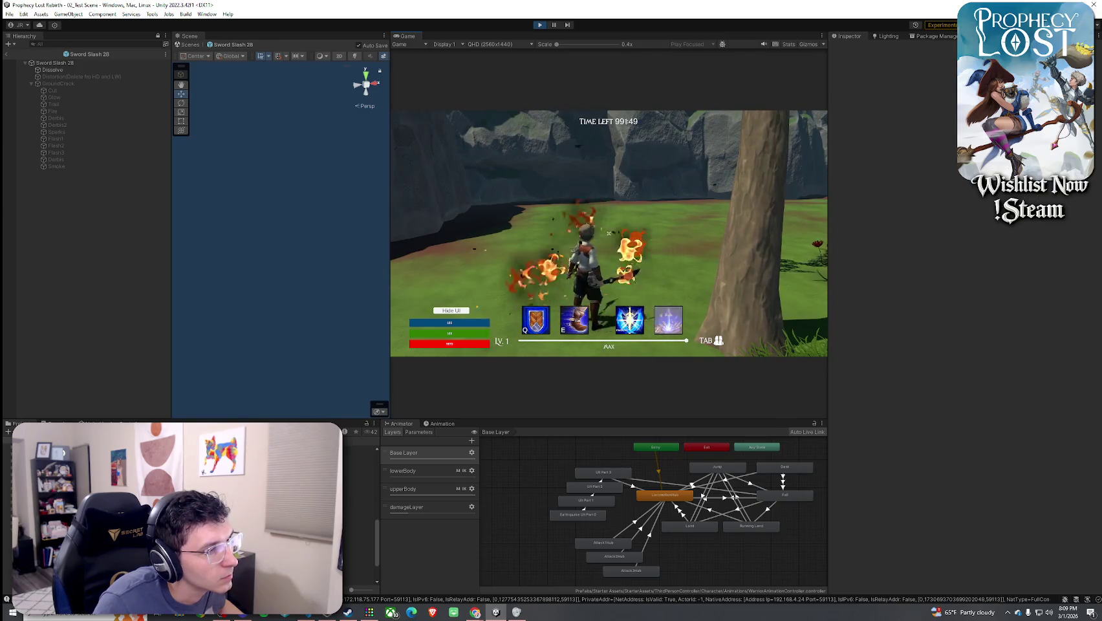
key(super)
click(125, 299)
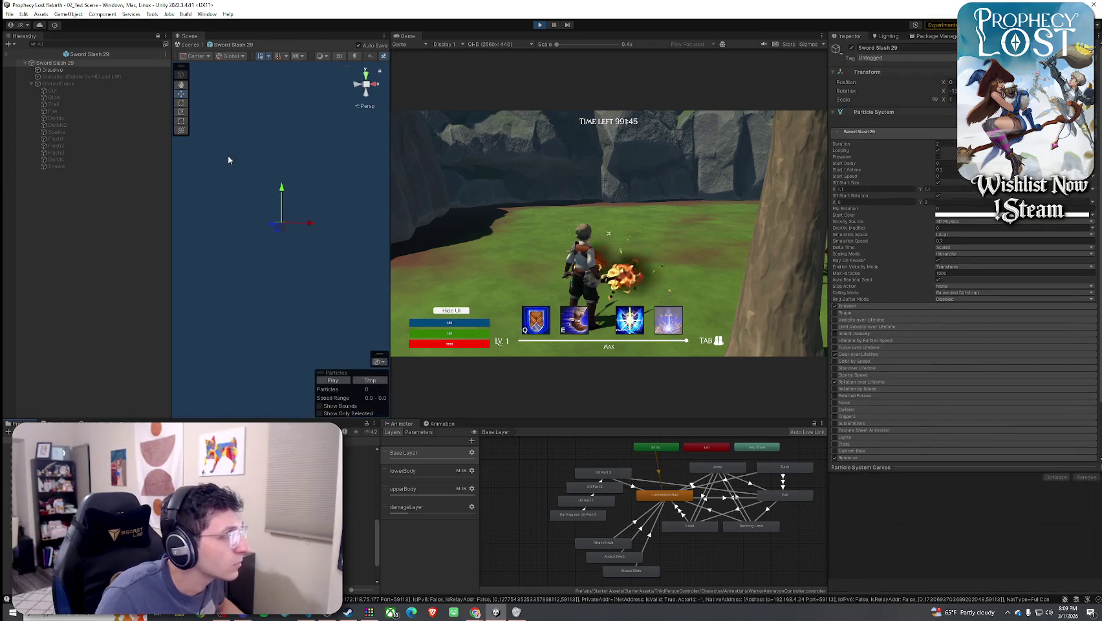
Edit Sword Slash 29's Start Delay and test the fiery slash with two swings
click(954, 162)
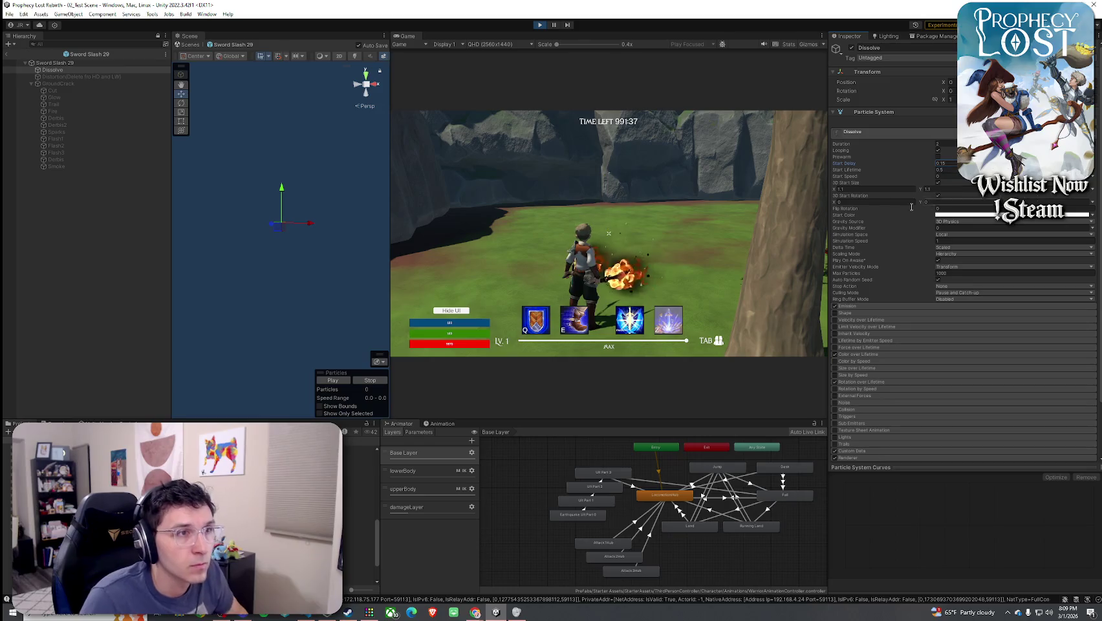
click(732, 242)
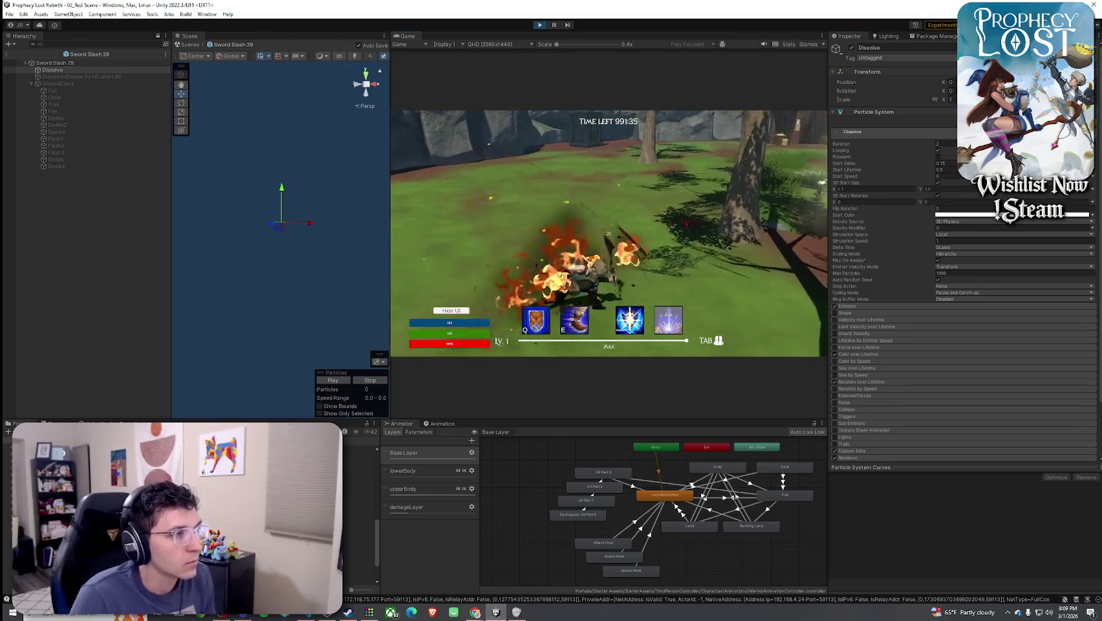
click(608, 233)
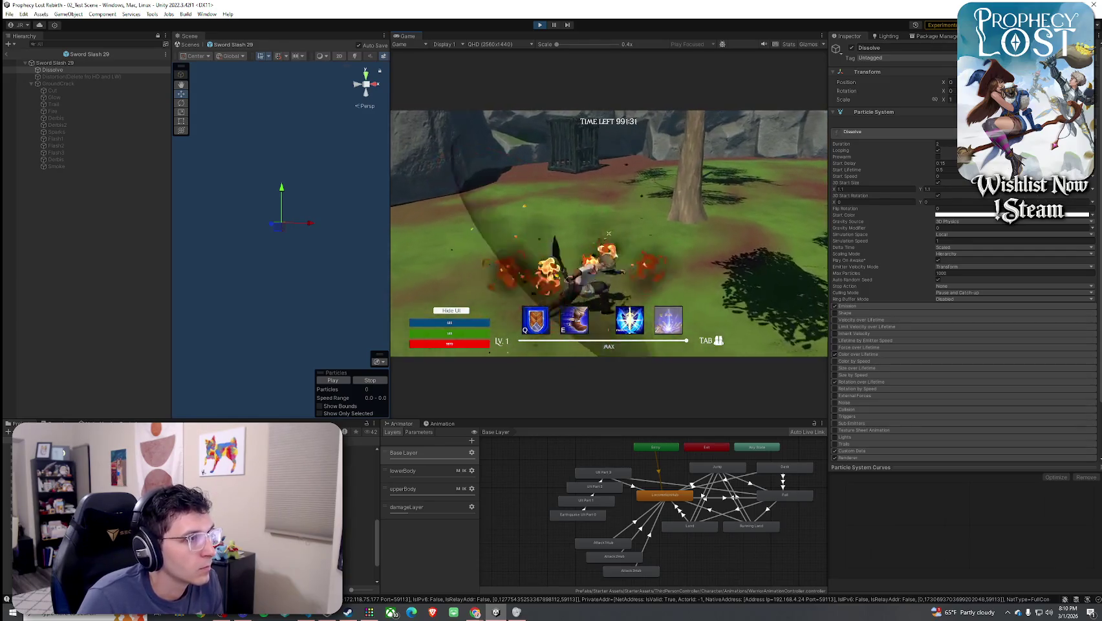
click(609, 233)
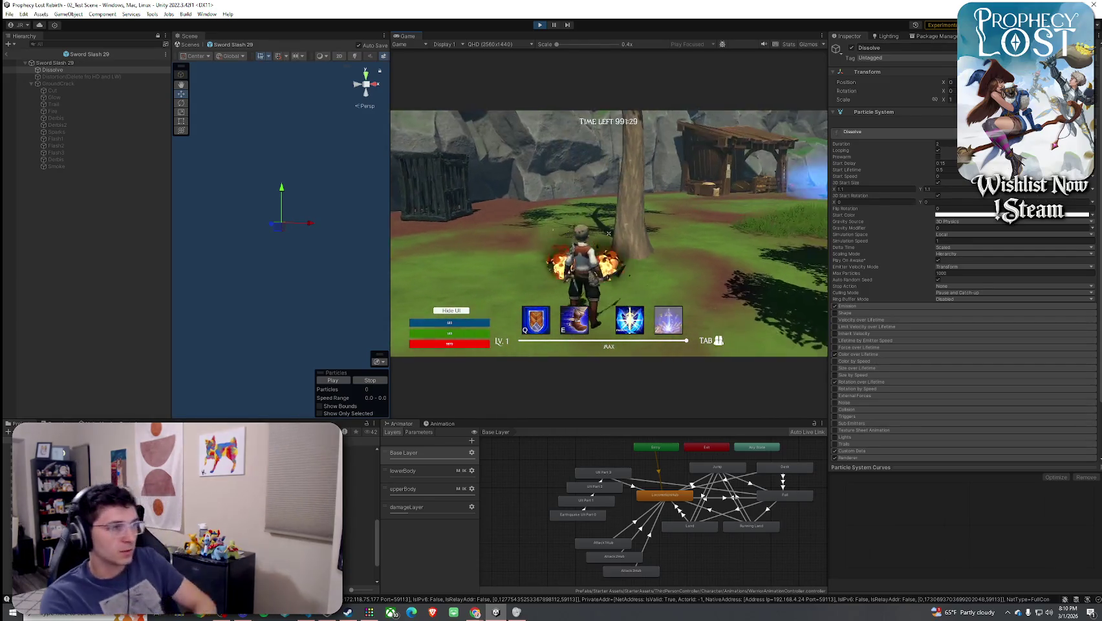
Stop play mode with Ctrl+P
key(super)
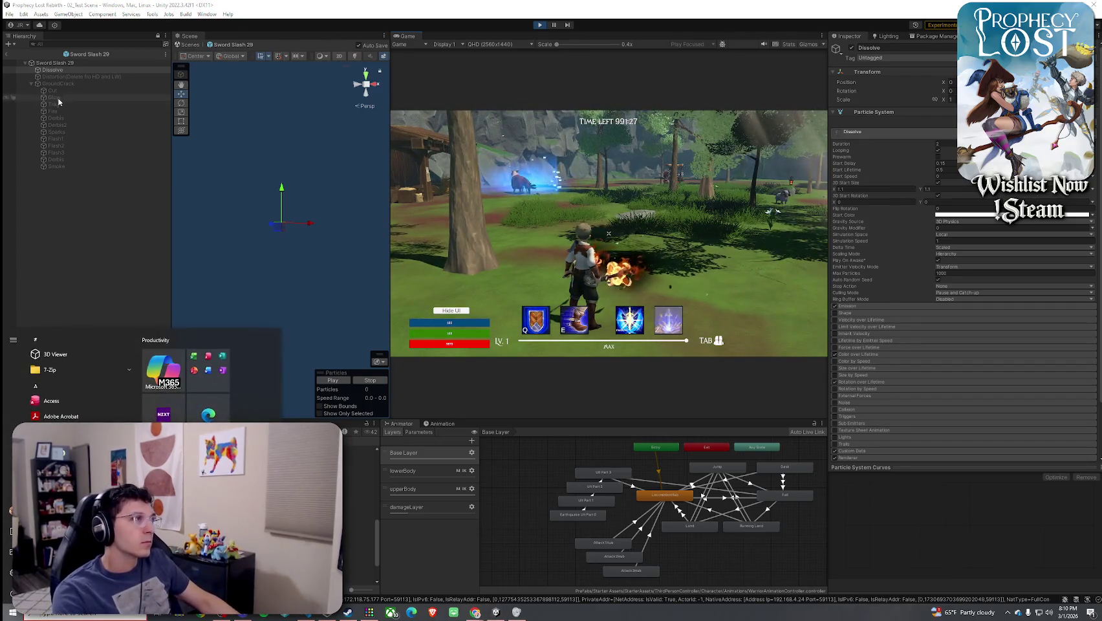
key(super)
key(ctrl+p)
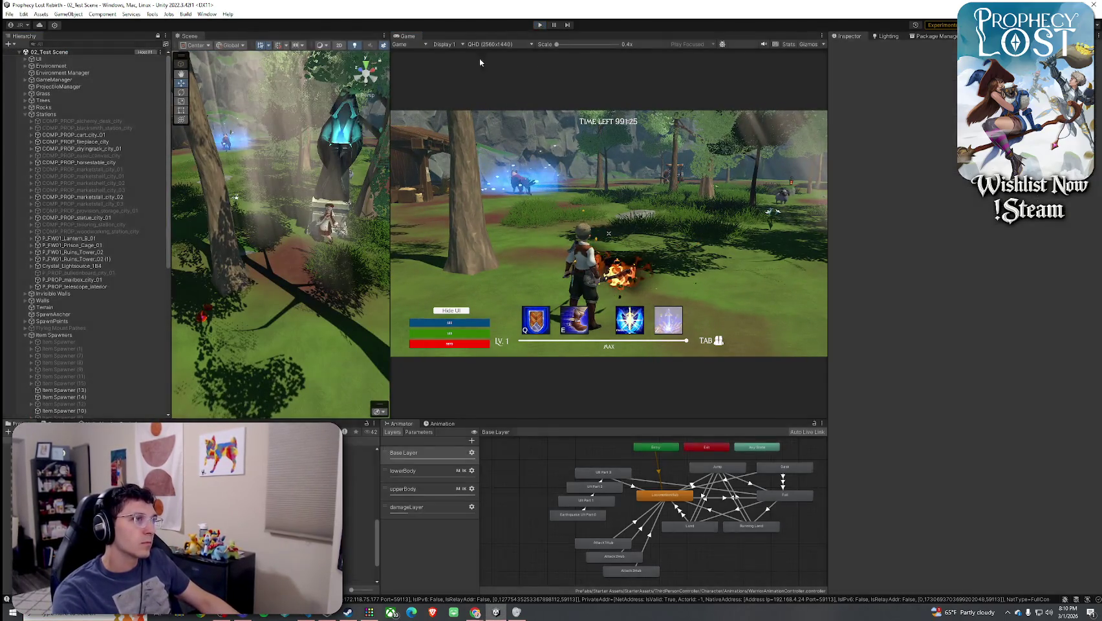
Save the 02_Test Scene twice via File > Save and switch to Visual Studio Code
click(10, 16)
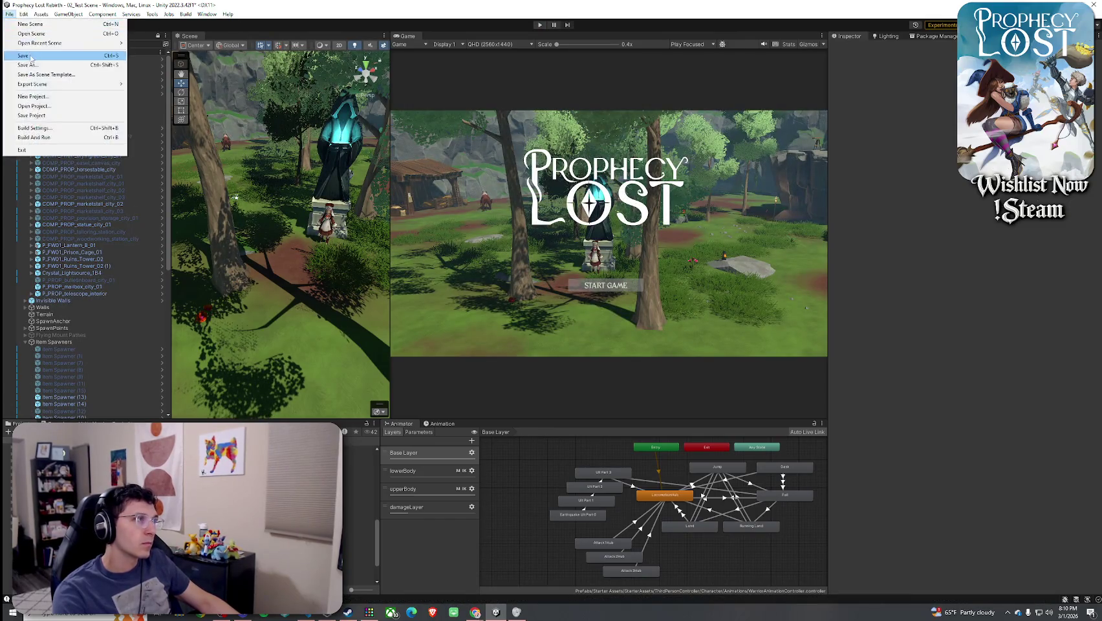
click(29, 57)
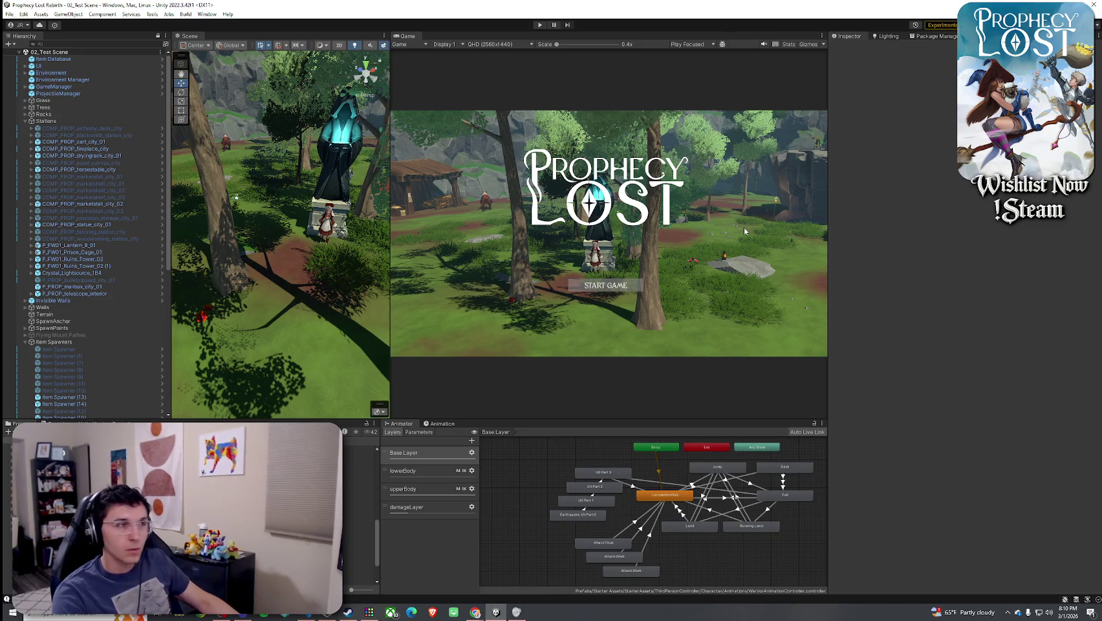
click(10, 13)
click(29, 57)
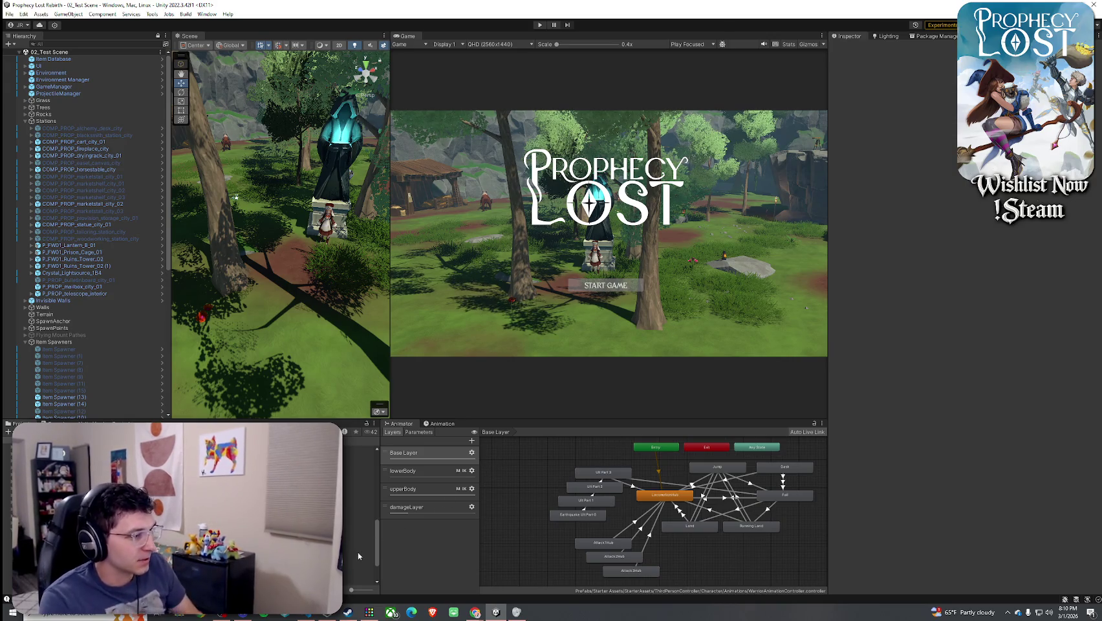
key(alt+Tab)
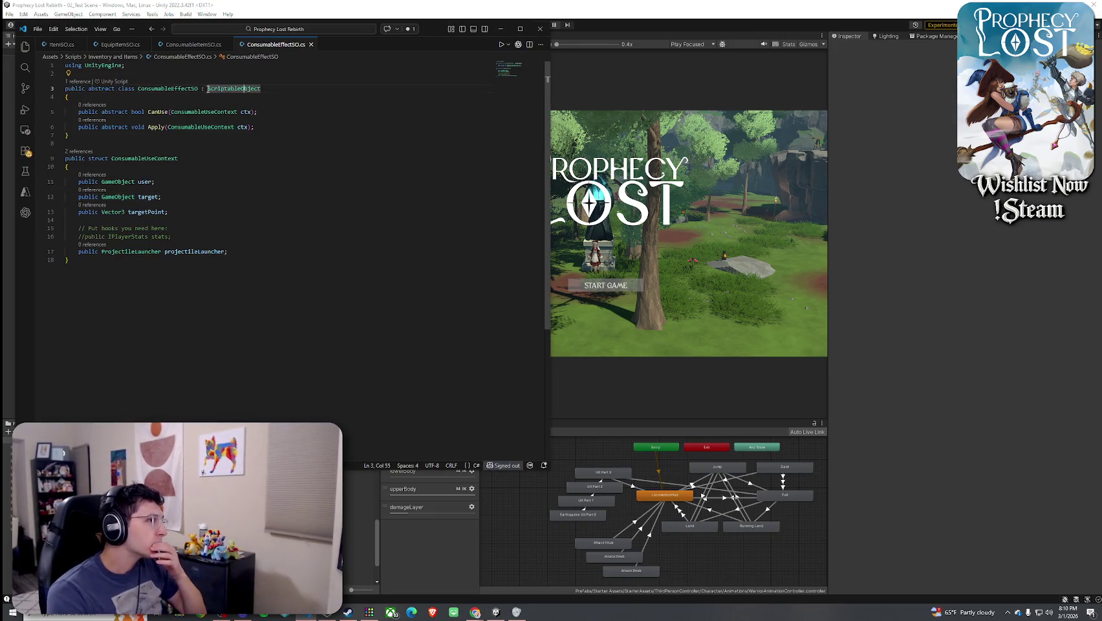
Show ConsumableItemSO.cs and scroll down to its OnValidate check for a missing Effect
click(192, 46)
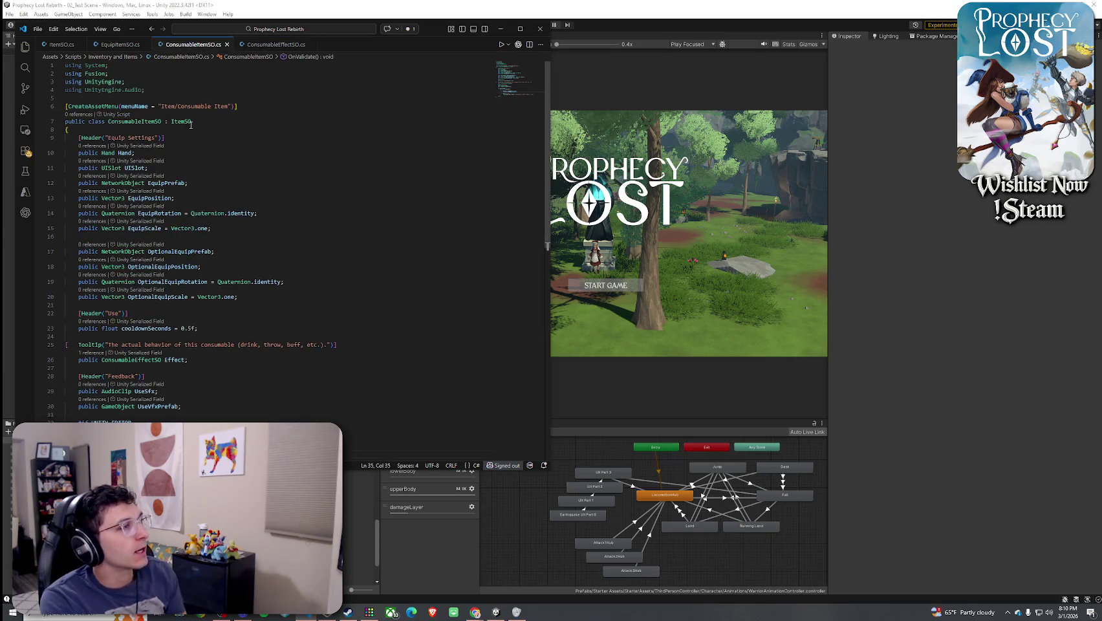
scroll(173, 237, down, 5)
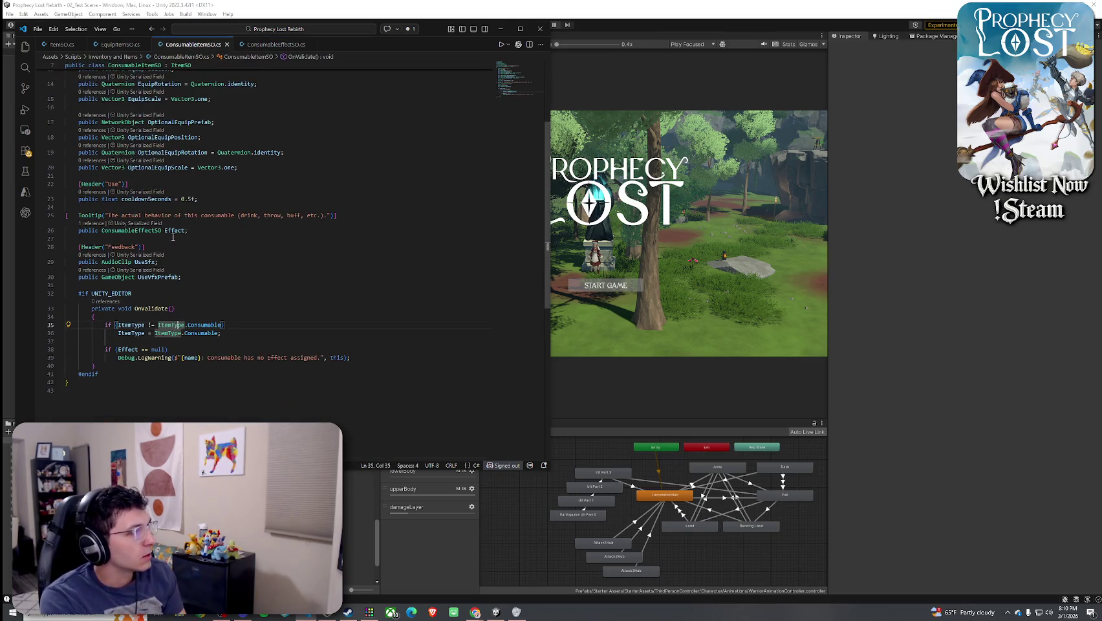
scroll(172, 238, down, 1)
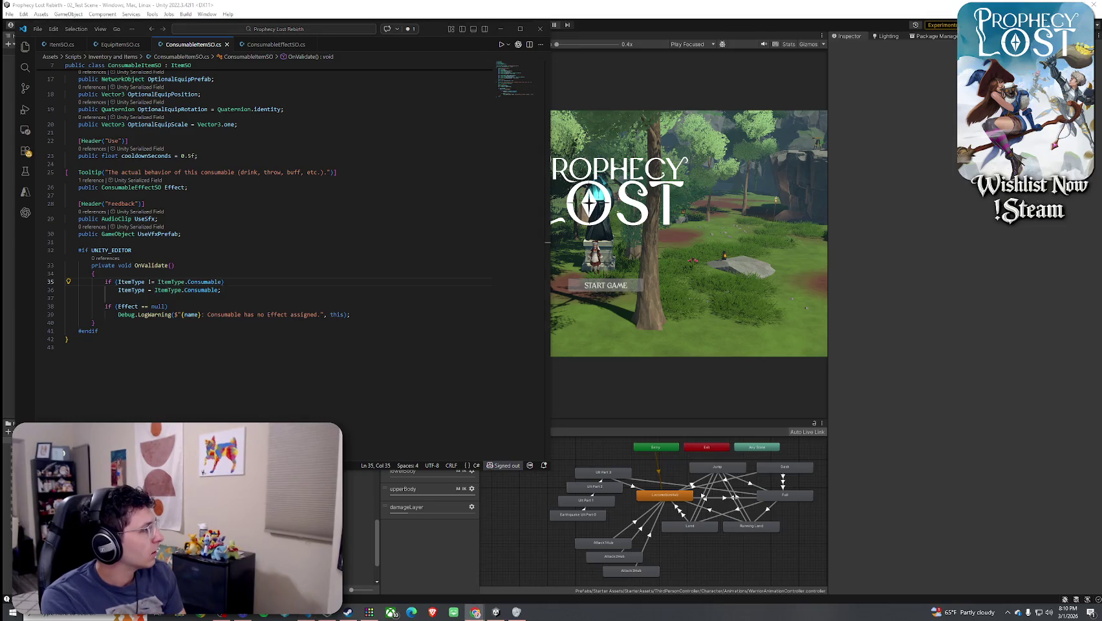